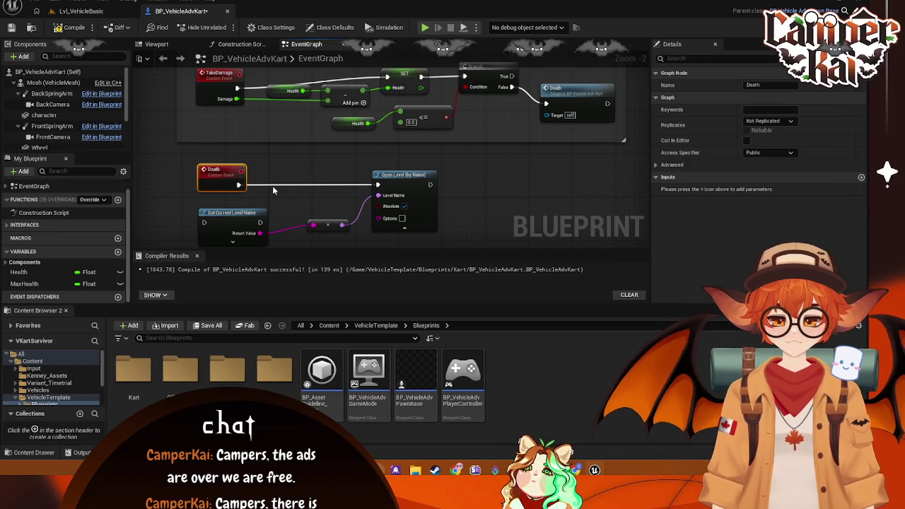
Step: Collapse the Open Level node's advanced pins and save the kart blueprint
{"action": "left_click", "coordinate": [297, 183]}
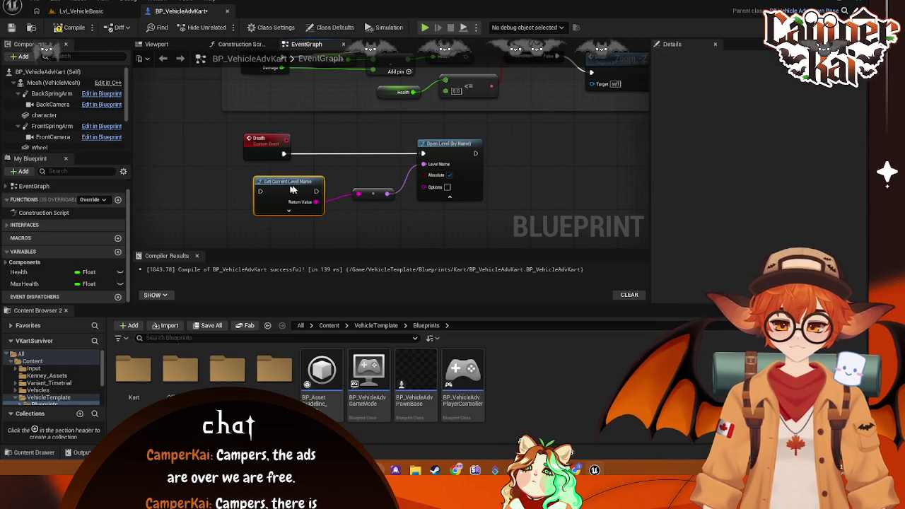
{"action": "left_click", "coordinate": [450, 198]}
{"action": "key", "text": "ctrl+s"}
Step: Wrap the Death event, Get Current Level Name and Open Level nodes in a comment titled Death
{"action": "left_click_drag", "start_coordinate": [233, 129], "coordinate": [497, 206]}
{"action": "type", "text": "c"}
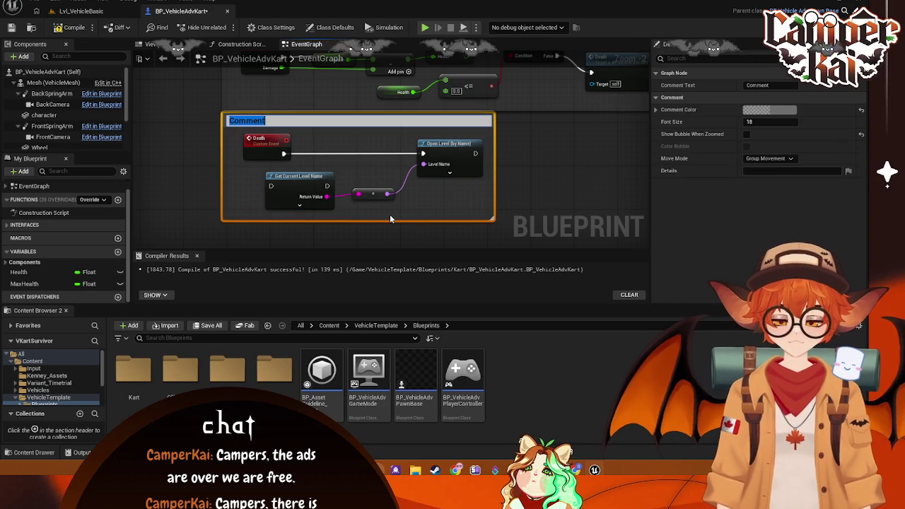
{"action": "type", "text": "th"}
{"action": "left_click", "coordinate": [511, 200]}
Step: Tidy the Death comment's layout by nudging the event, level-name node and reroute point
{"action": "left_click_drag", "start_coordinate": [354, 118], "coordinate": [354, 127]}
{"action": "left_click", "coordinate": [311, 173]}
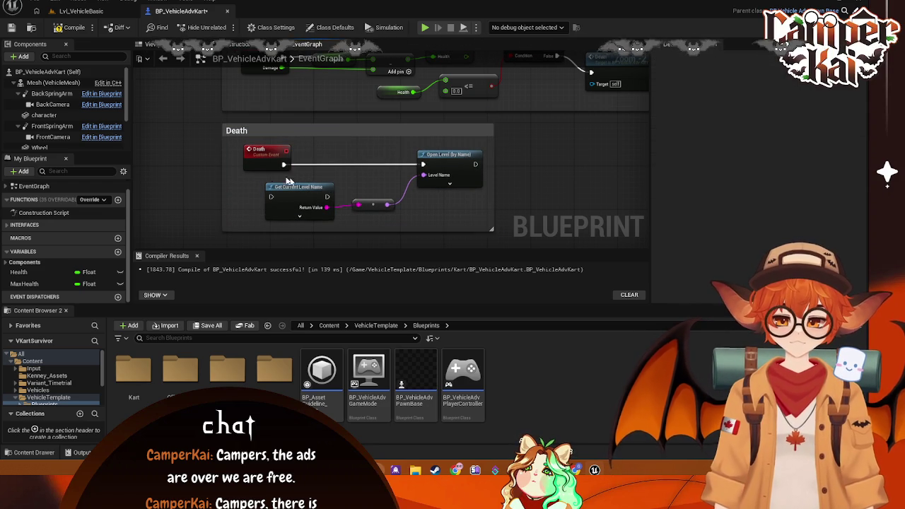
{"action": "left_click_drag", "start_coordinate": [253, 165], "coordinate": [242, 163]}
{"action": "left_click_drag", "start_coordinate": [294, 213], "coordinate": [305, 214]}
{"action": "mouse_move", "coordinate": [374, 208]}
{"action": "left_mouse_down"}
{"action": "mouse_move", "coordinate": [434, 213]}
{"action": "mouse_move", "coordinate": [408, 208]}
{"action": "left_mouse_up"}
{"action": "left_click_drag", "start_coordinate": [317, 191], "coordinate": [321, 185]}
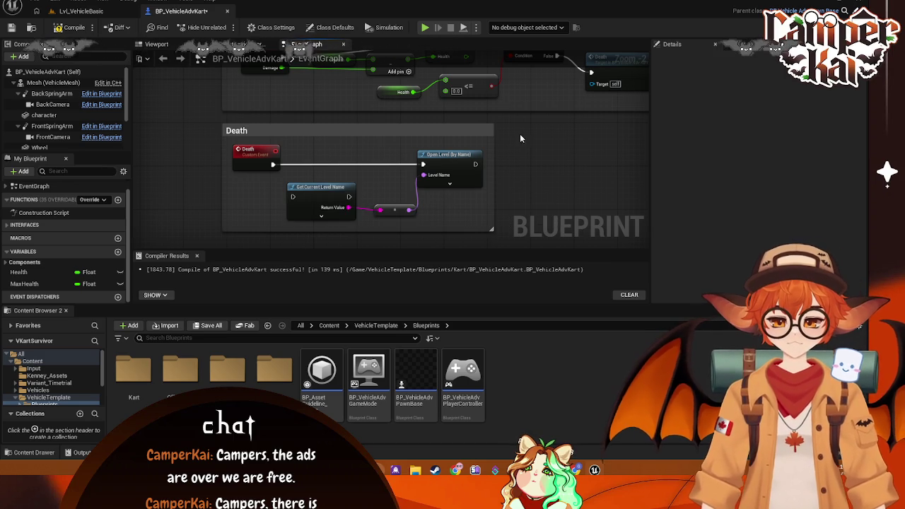
Step: Compile the kart blueprint after a quick look at the level viewport
{"action": "left_click", "coordinate": [81, 11]}
{"action": "left_click", "coordinate": [179, 12]}
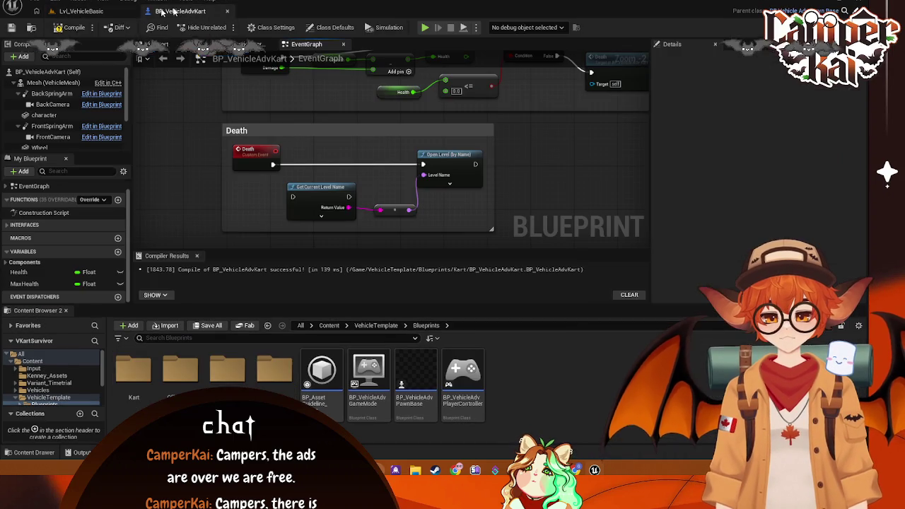
{"action": "left_click", "coordinate": [57, 29]}
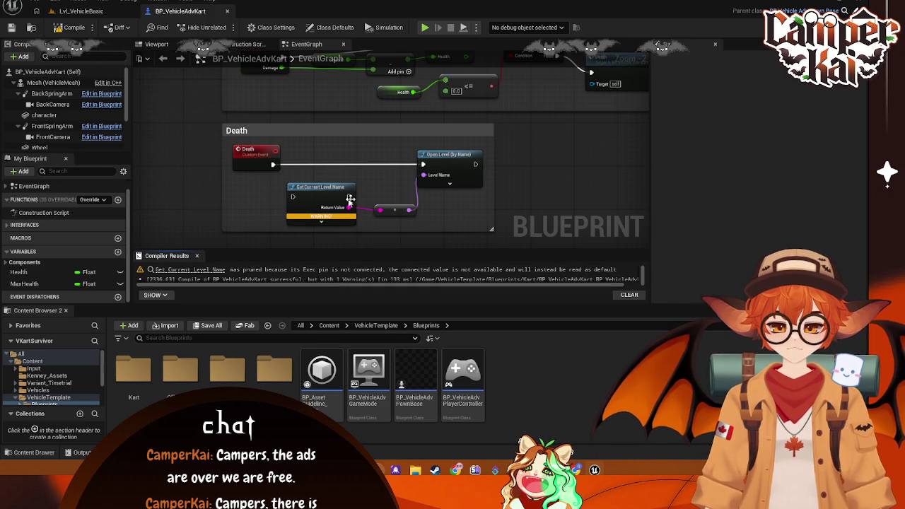
Step: Wire Death into Get Current Level Name, align the nodes, shrink the comment, and recompile
{"action": "mouse_move", "coordinate": [277, 164]}
{"action": "left_mouse_down"}
{"action": "mouse_move", "coordinate": [293, 196]}
{"action": "mouse_move", "coordinate": [325, 149]}
{"action": "left_mouse_up"}
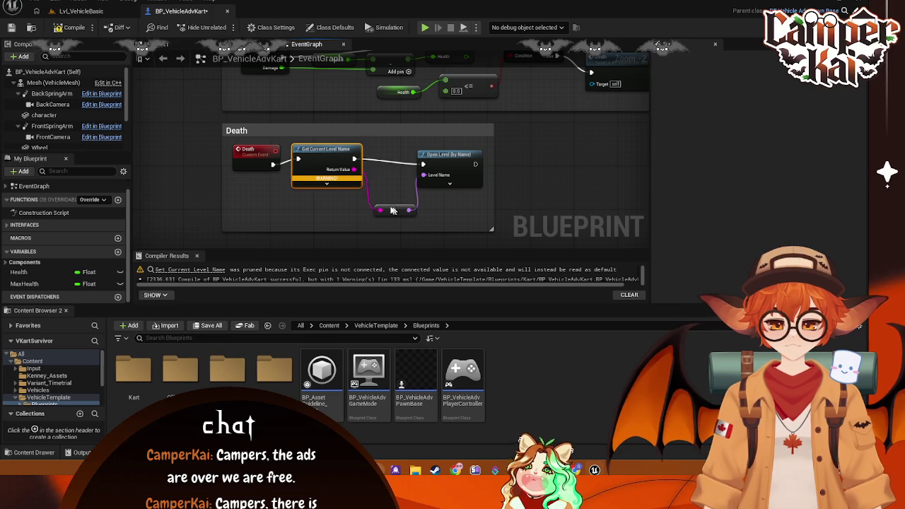
{"action": "left_click_drag", "start_coordinate": [396, 210], "coordinate": [396, 207]}
{"action": "left_click_drag", "start_coordinate": [438, 163], "coordinate": [439, 159]}
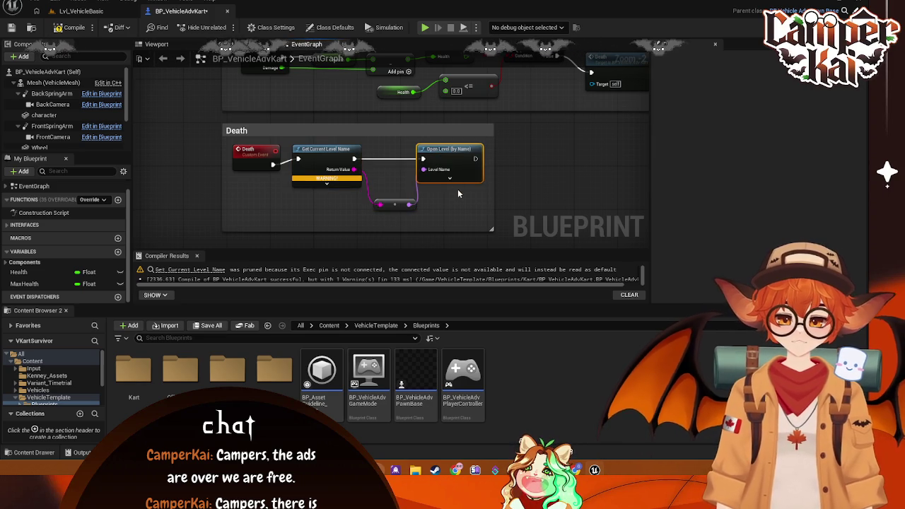
{"action": "left_click_drag", "start_coordinate": [492, 229], "coordinate": [491, 211]}
{"action": "left_click_drag", "start_coordinate": [392, 207], "coordinate": [386, 196]}
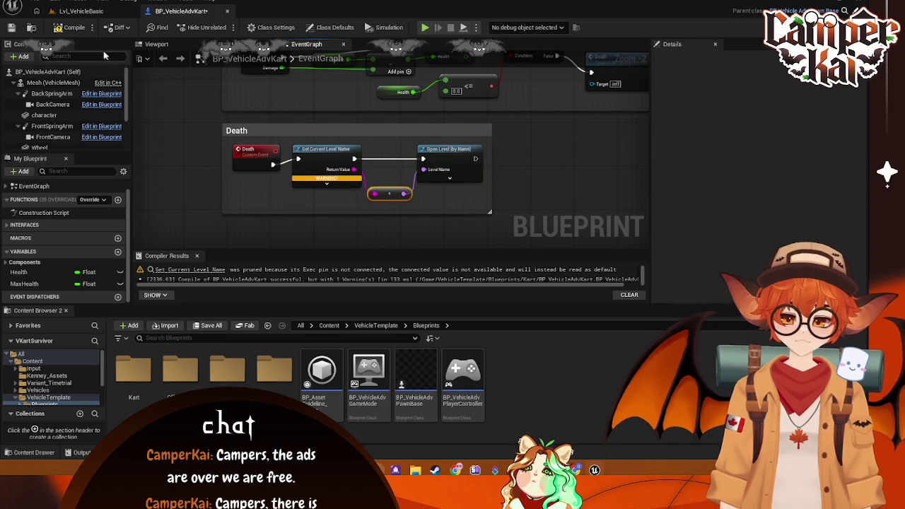
{"action": "left_click", "coordinate": [73, 28]}
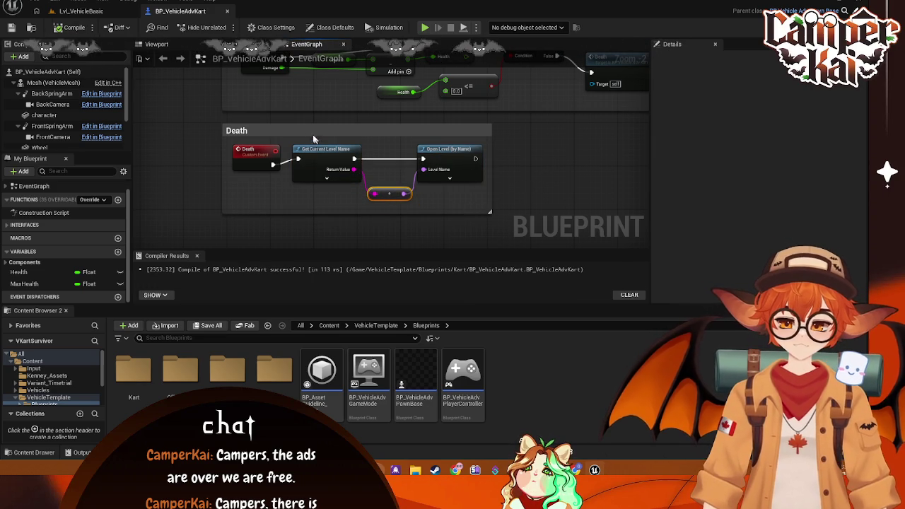
Step: Bring the TakeDamage comment into view, then switch to the Lvl_VehicleBasic level
{"action": "left_click_drag", "start_coordinate": [313, 135], "coordinate": [329, 182]}
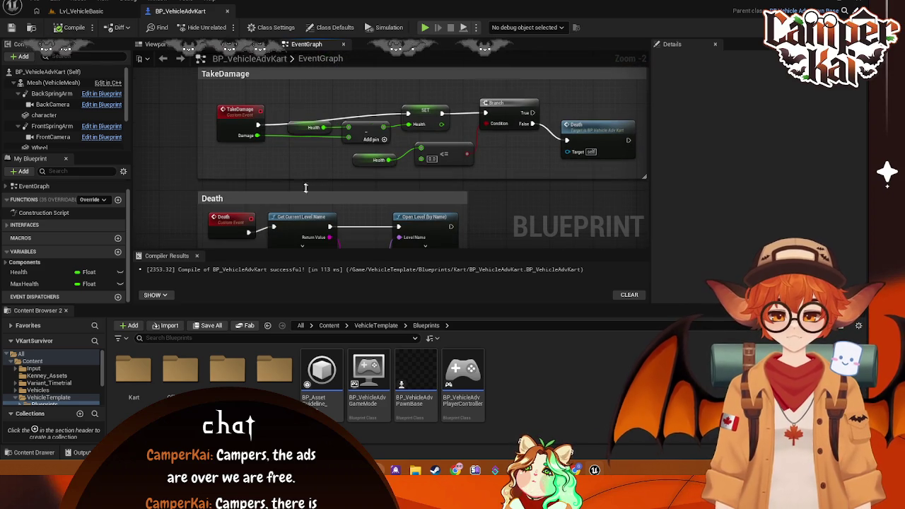
{"action": "left_click", "coordinate": [79, 2]}
{"action": "left_click", "coordinate": [55, 11]}
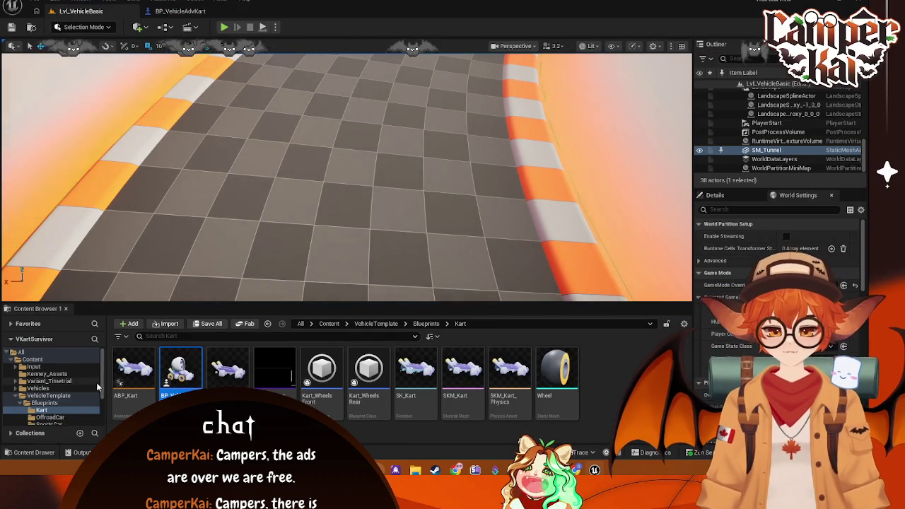
Step: Open the UI_Timetrial widget from Variant_Timetrial > UI and dock it beside the blueprint
{"action": "left_click", "coordinate": [56, 382]}
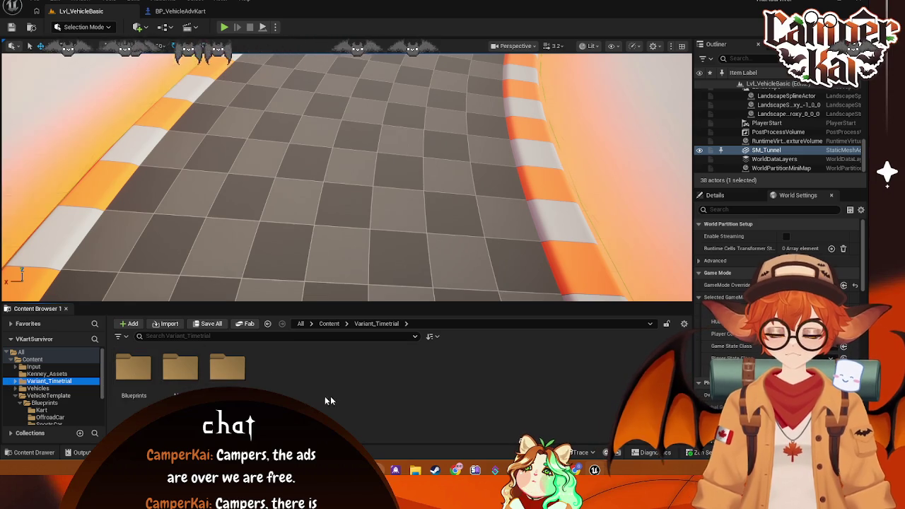
{"action": "double_click", "coordinate": [221, 369]}
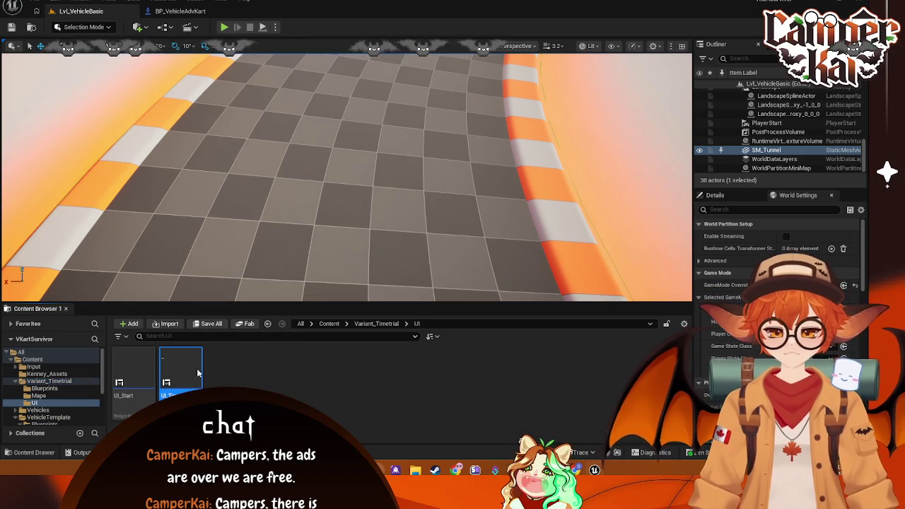
{"action": "double_click", "coordinate": [183, 371]}
{"action": "mouse_move", "coordinate": [452, 150]}
{"action": "left_mouse_down"}
{"action": "mouse_move", "coordinate": [424, 132]}
{"action": "mouse_move", "coordinate": [414, 64]}
{"action": "mouse_move", "coordinate": [283, 11]}
{"action": "left_mouse_up"}
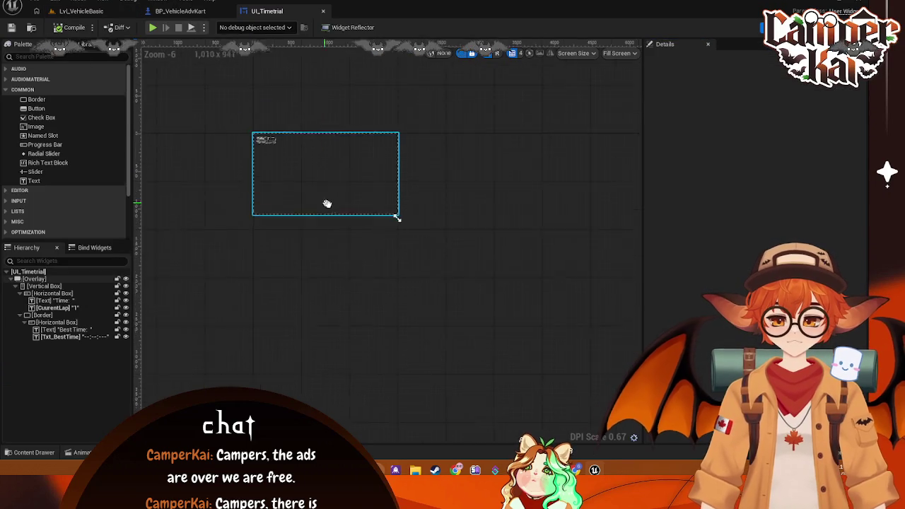
Step: Inspect the widget hierarchy and select the vertical box holding the Time and Best Time rows
{"action": "scroll", "coordinate": [317, 200], "scroll_direction": "up", "scroll_amount": 4}
{"action": "scroll", "coordinate": [317, 202], "scroll_direction": "down", "scroll_amount": 4}
{"action": "scroll", "coordinate": [317, 202], "scroll_direction": "up", "scroll_amount": 2}
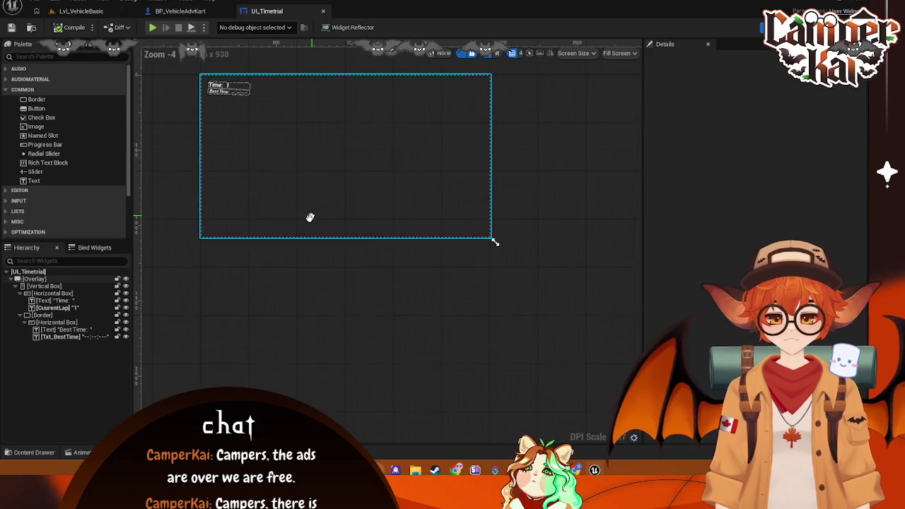
{"action": "scroll", "coordinate": [240, 103], "scroll_direction": "up", "scroll_amount": 1}
{"action": "left_click", "coordinate": [217, 99]}
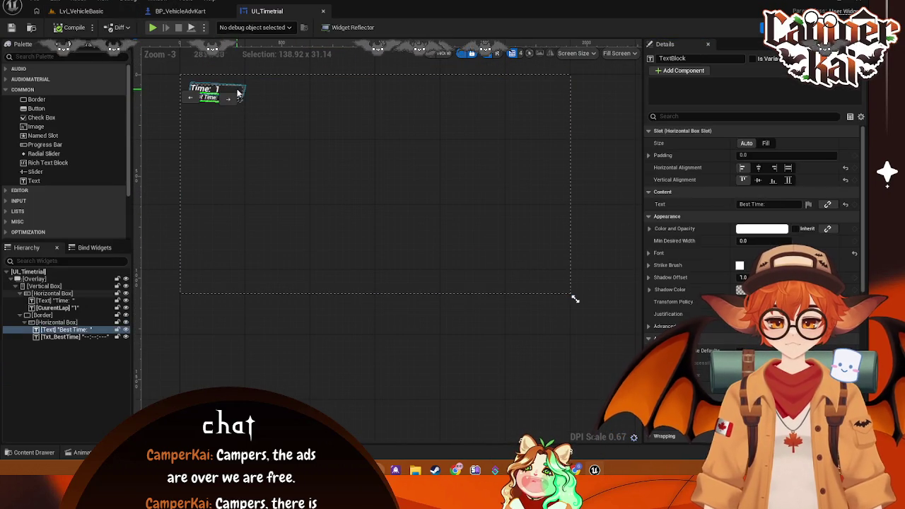
{"action": "left_click", "coordinate": [239, 92]}
{"action": "left_click", "coordinate": [237, 120]}
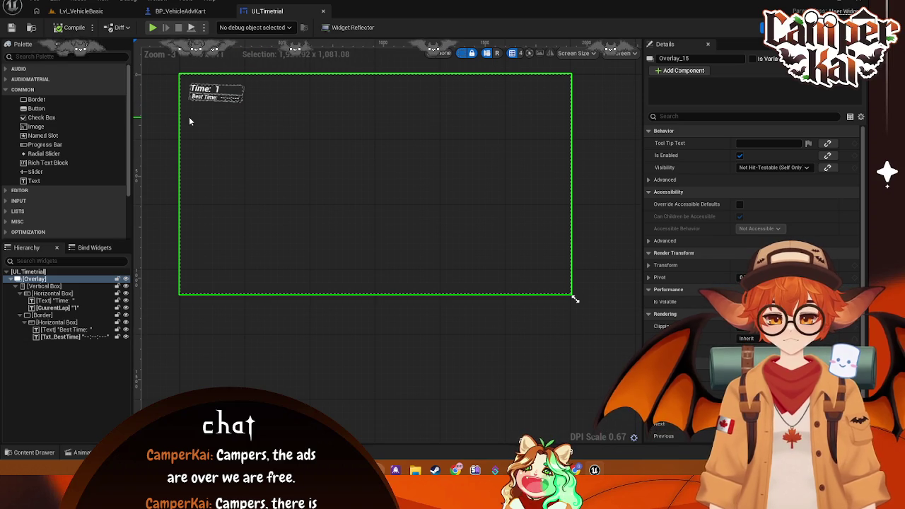
{"action": "left_click", "coordinate": [226, 96]}
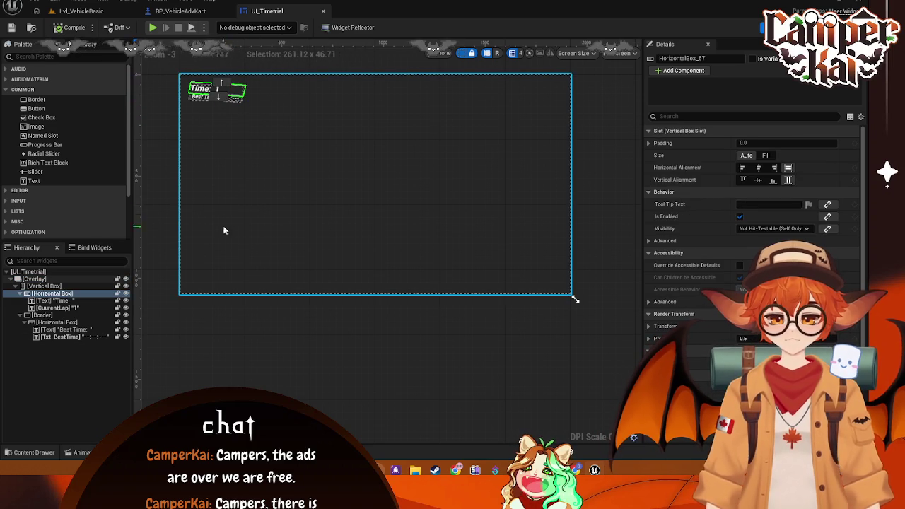
{"action": "left_click", "coordinate": [63, 287]}
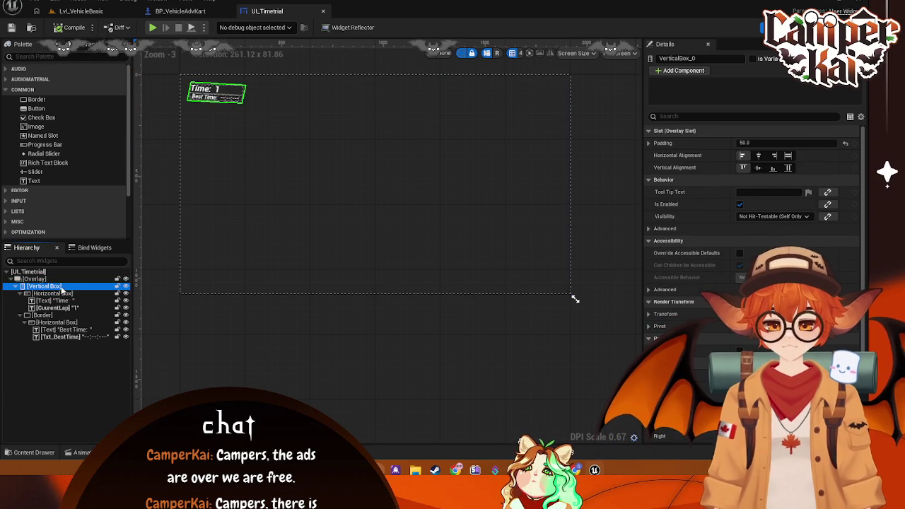
Step: Duplicate the timer vertical box, parent the copy to the Overlay, and align it right
{"action": "key", "text": "ctrl+d"}
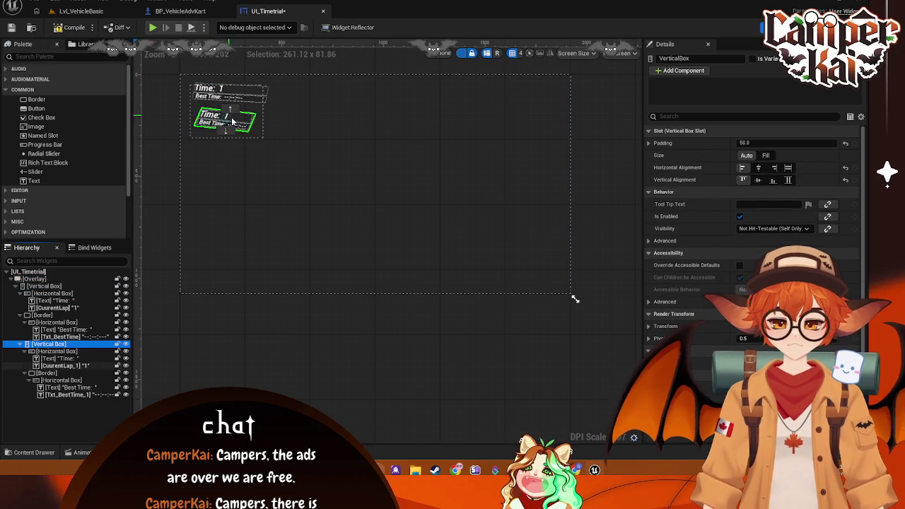
{"action": "left_click_drag", "start_coordinate": [53, 345], "coordinate": [39, 280]}
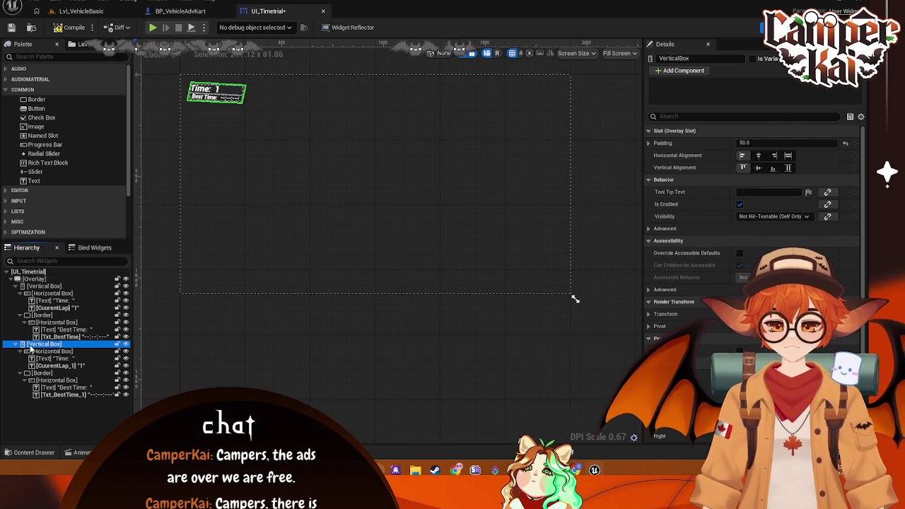
{"action": "left_click", "coordinate": [64, 286]}
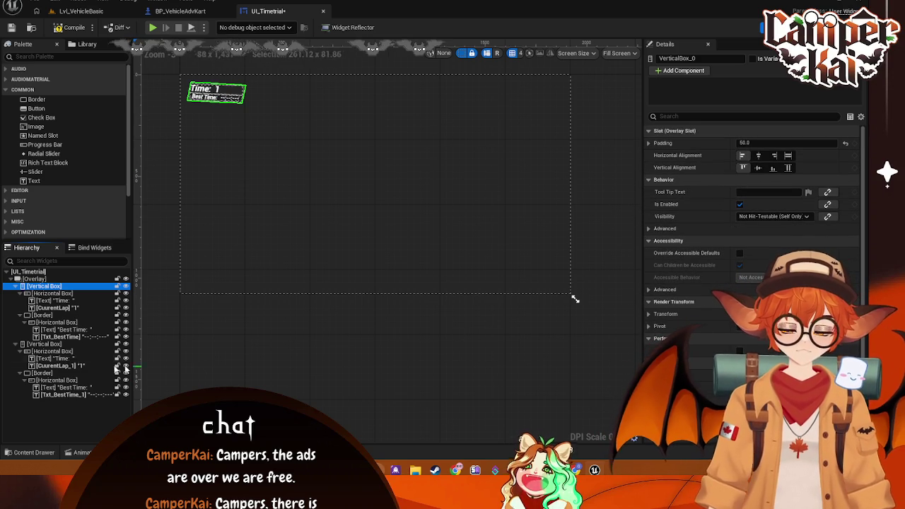
{"action": "left_click", "coordinate": [44, 345]}
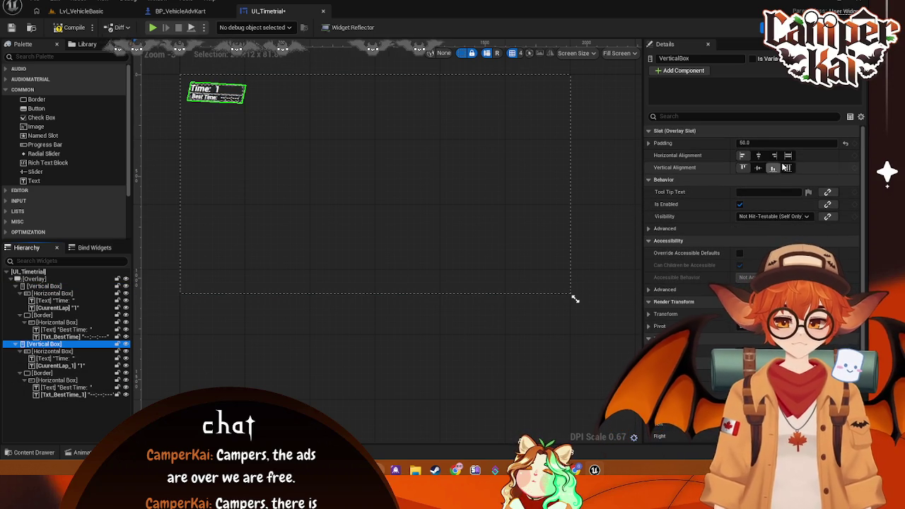
{"action": "left_click", "coordinate": [773, 156]}
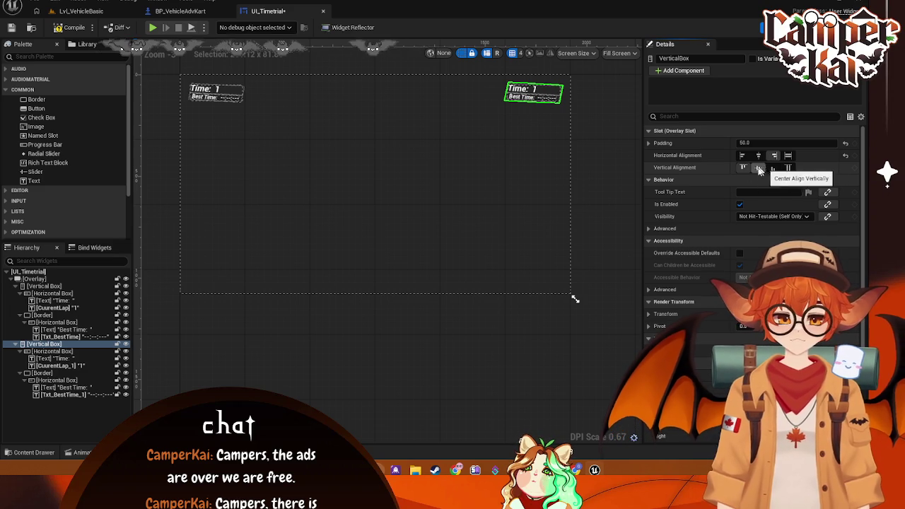
Step: Check the top-right timer copy, then return to the Lvl_VehicleBasic level
{"action": "scroll", "coordinate": [525, 132], "scroll_direction": "up", "scroll_amount": 3}
{"action": "left_click_drag", "start_coordinate": [524, 132], "coordinate": [503, 182]}
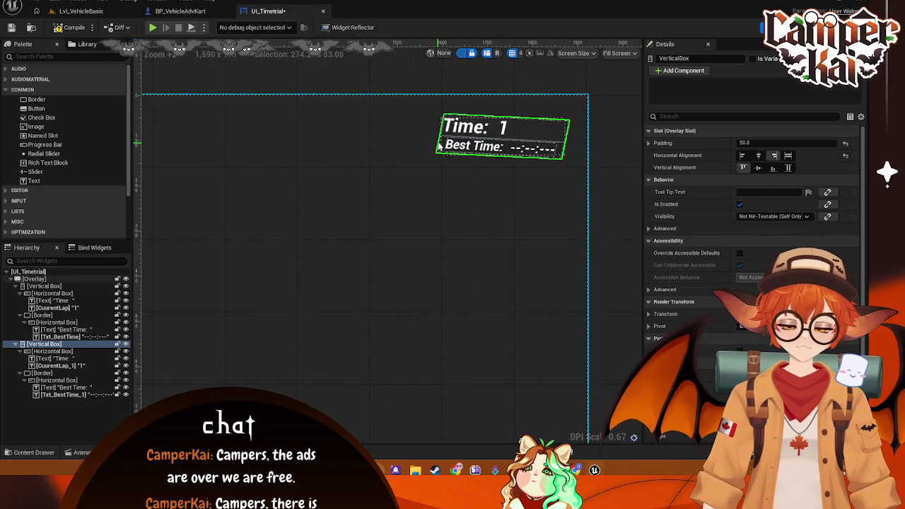
{"action": "left_click", "coordinate": [62, 376]}
{"action": "left_click", "coordinate": [436, 247]}
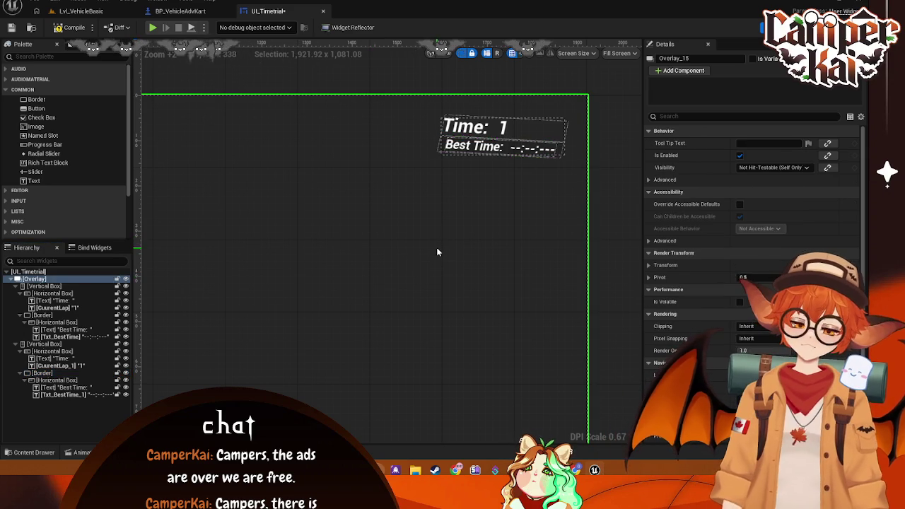
{"action": "left_click", "coordinate": [77, 11]}
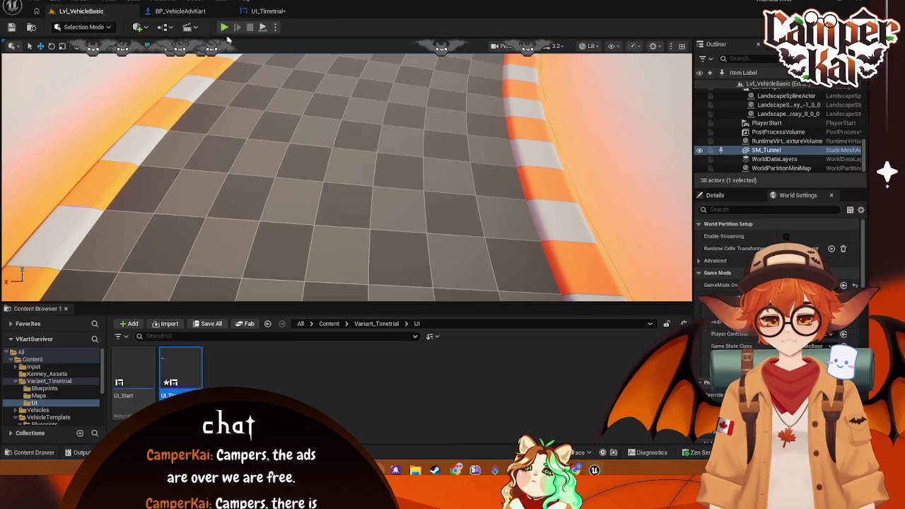
Step: Briefly test-play, then open Lvl_Timetrial from Maps, saving the widget changes
{"action": "key", "text": "alt+p"}
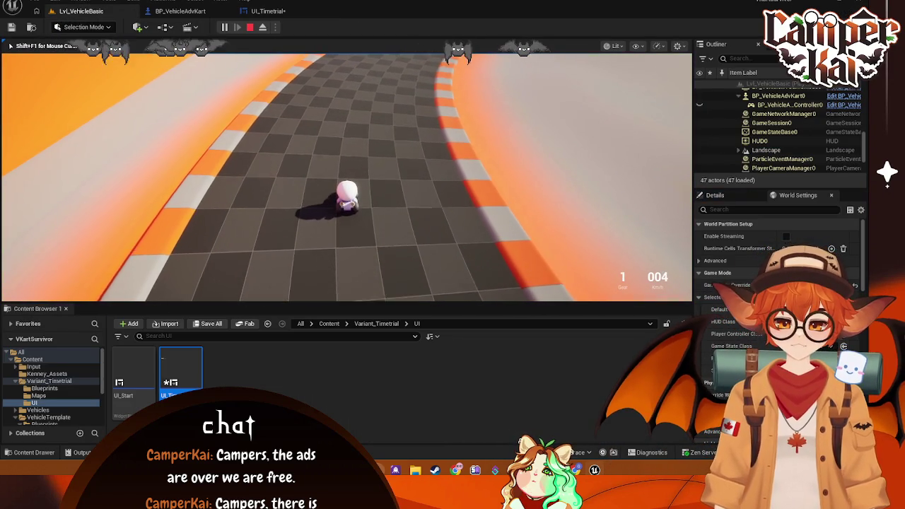
{"action": "key", "text": "Escape"}
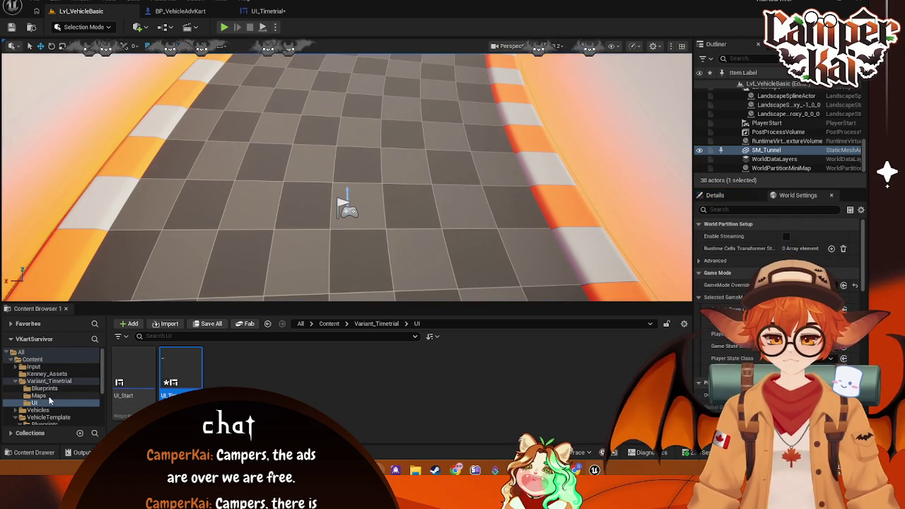
{"action": "left_click", "coordinate": [38, 395]}
{"action": "double_click", "coordinate": [133, 371]}
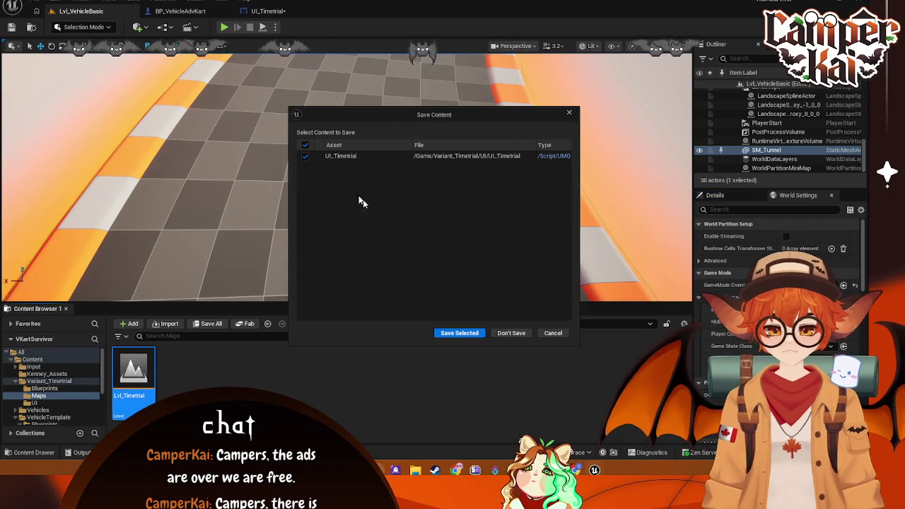
{"action": "left_click", "coordinate": [459, 333]}
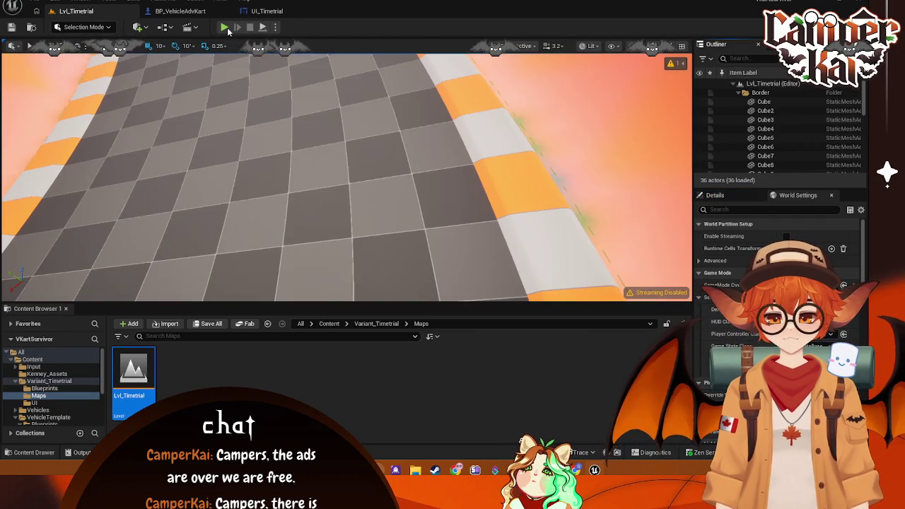
Step: Play Lvl_Timetrial, drive the kart forward, stop, and return to UI_Timetrial
{"action": "left_click", "coordinate": [224, 27]}
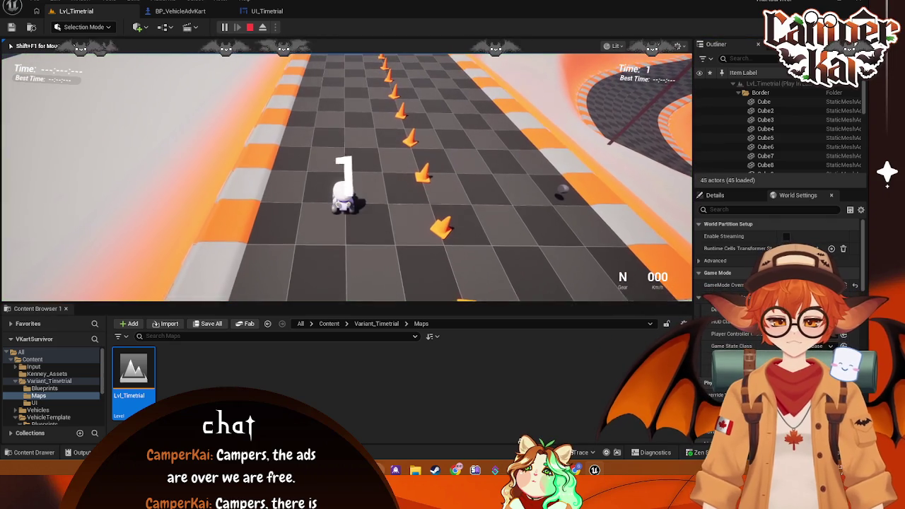
{"action": "key", "text": "w"}
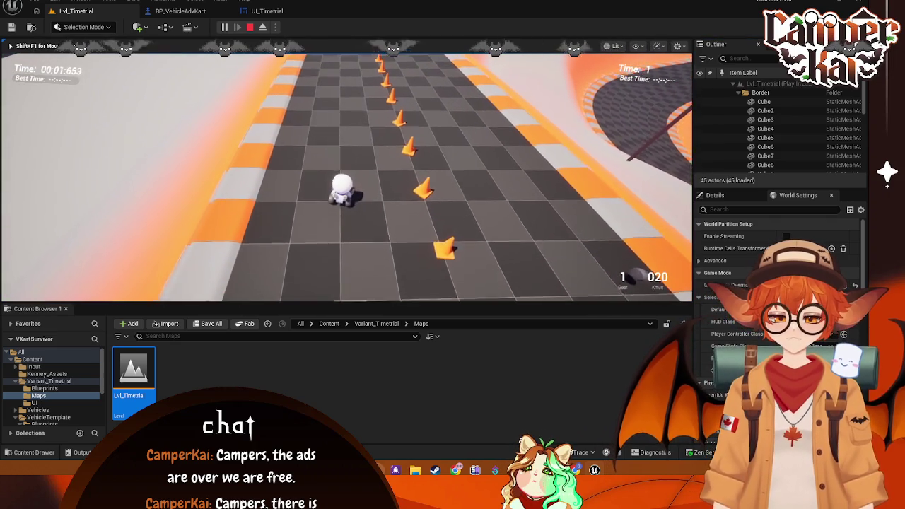
{"action": "key", "text": "Escape"}
{"action": "left_click", "coordinate": [267, 11]}
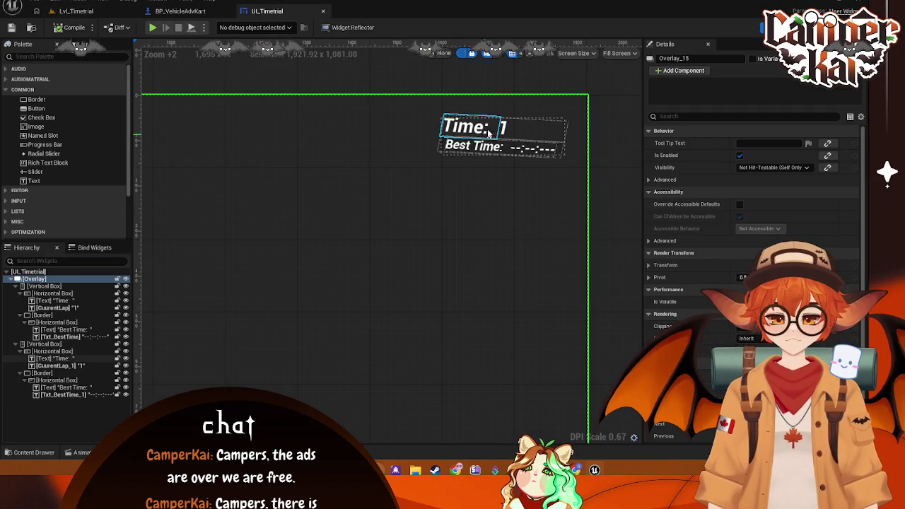
Step: Select the duplicated vertical box and capture a screenshot of the timer widget
{"action": "left_click", "coordinate": [567, 124]}
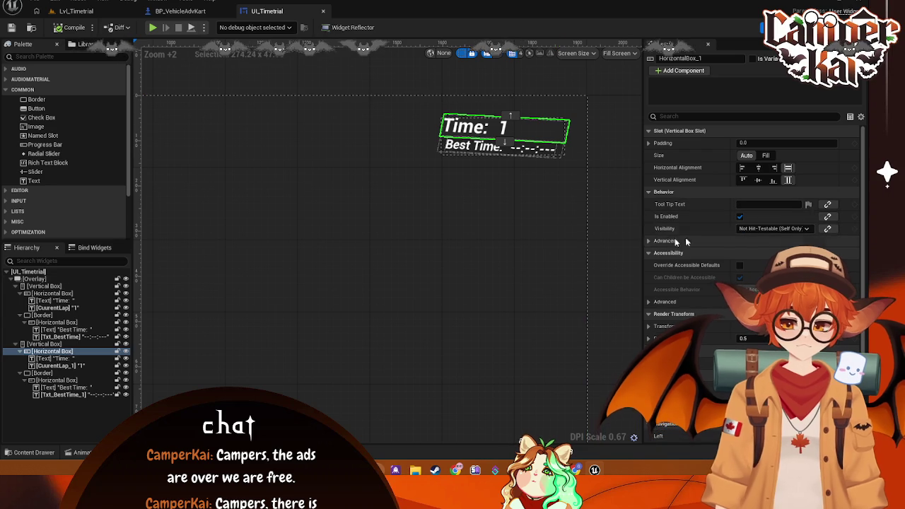
{"action": "left_click", "coordinate": [43, 344]}
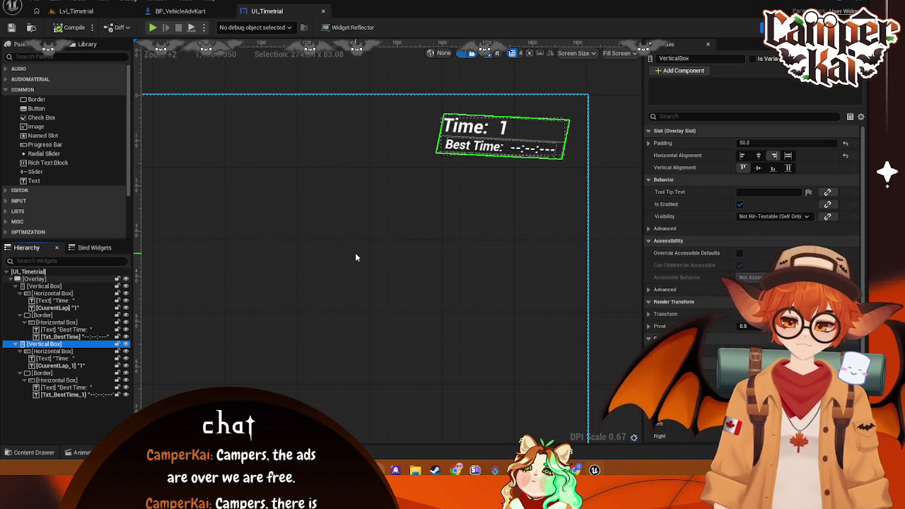
{"action": "key", "text": "super+shift+s"}
{"action": "left_click_drag", "start_coordinate": [413, 104], "coordinate": [588, 188]}
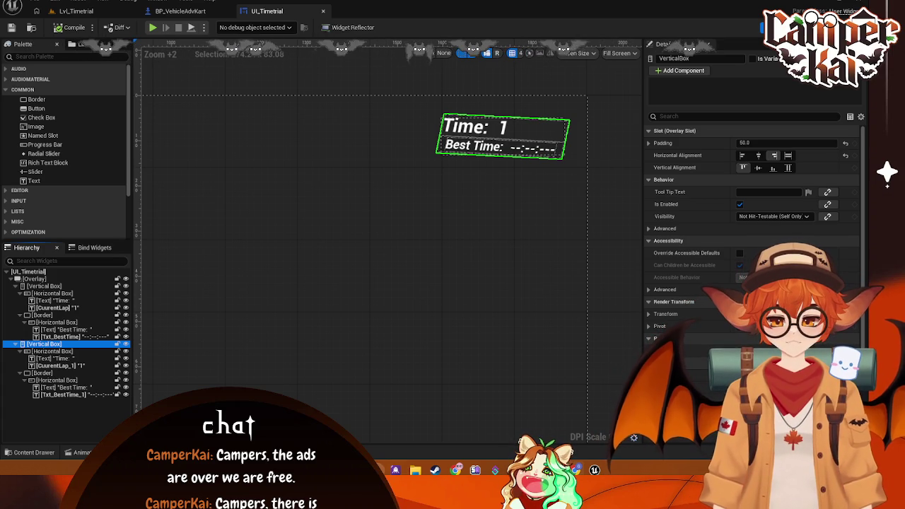
Step: Delete the Best Time border row from the duplicated timer box
{"action": "left_click", "coordinate": [42, 315]}
{"action": "left_click", "coordinate": [41, 372]}
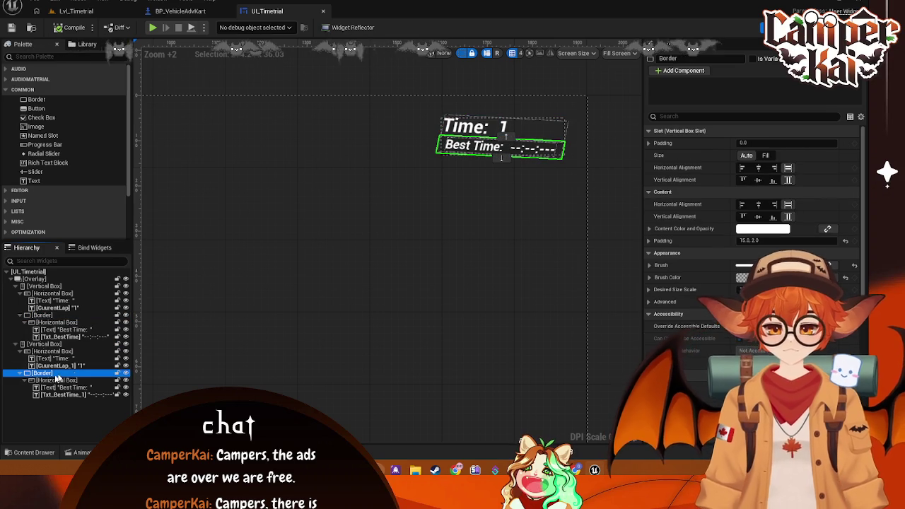
{"action": "left_click", "coordinate": [304, 339]}
{"action": "left_click", "coordinate": [55, 344]}
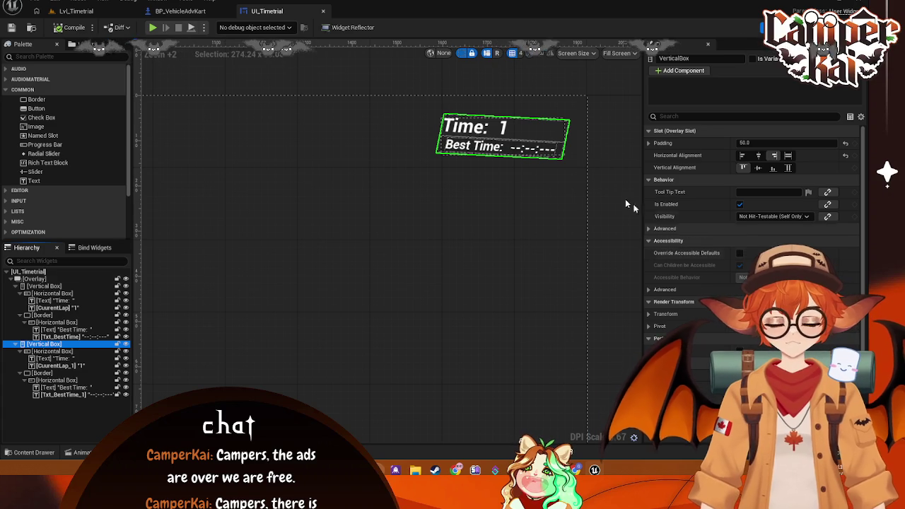
{"action": "left_click", "coordinate": [55, 373]}
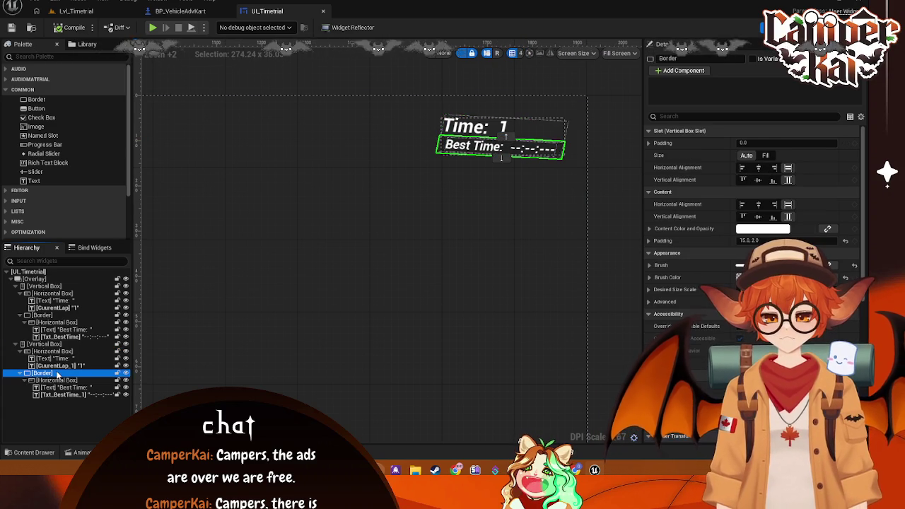
{"action": "left_click", "coordinate": [93, 382], "text": "shift"}
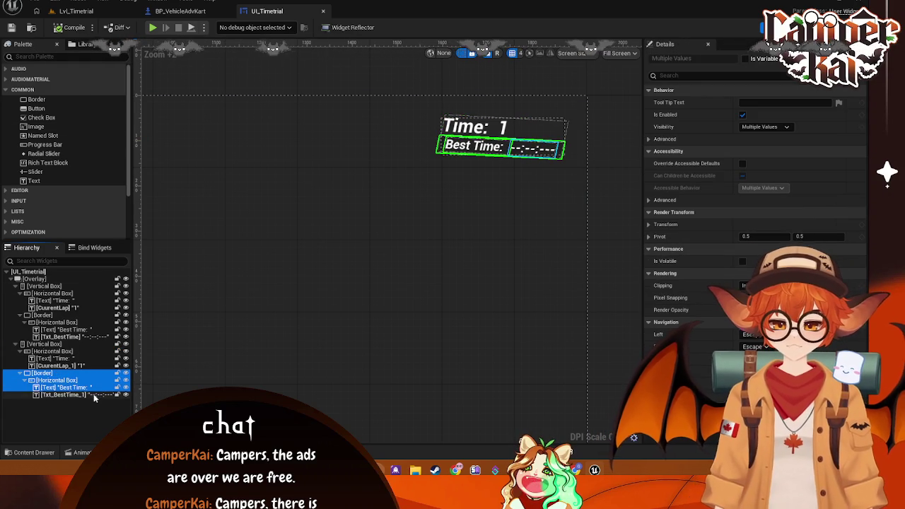
{"action": "key", "text": "Delete"}
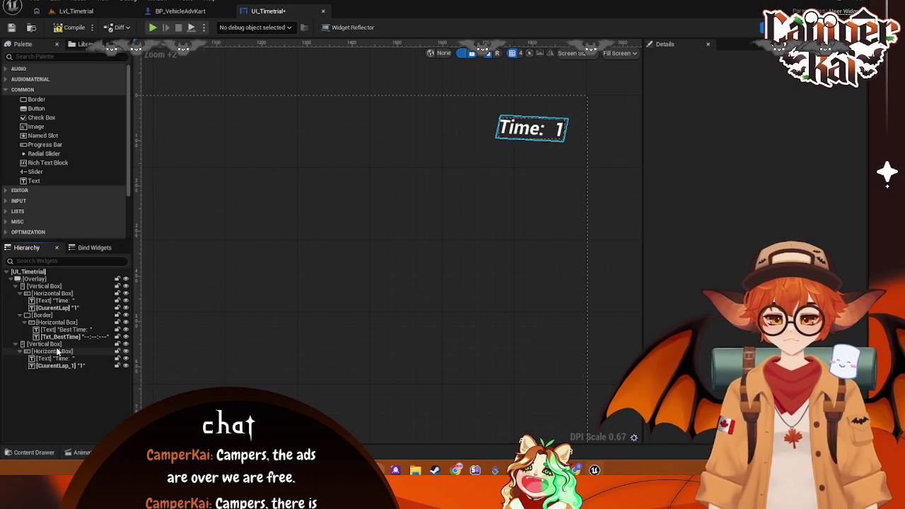
Step: Compare the Render Transform pivots of the Time row, root Overlay and Time: text
{"action": "left_click", "coordinate": [58, 351]}
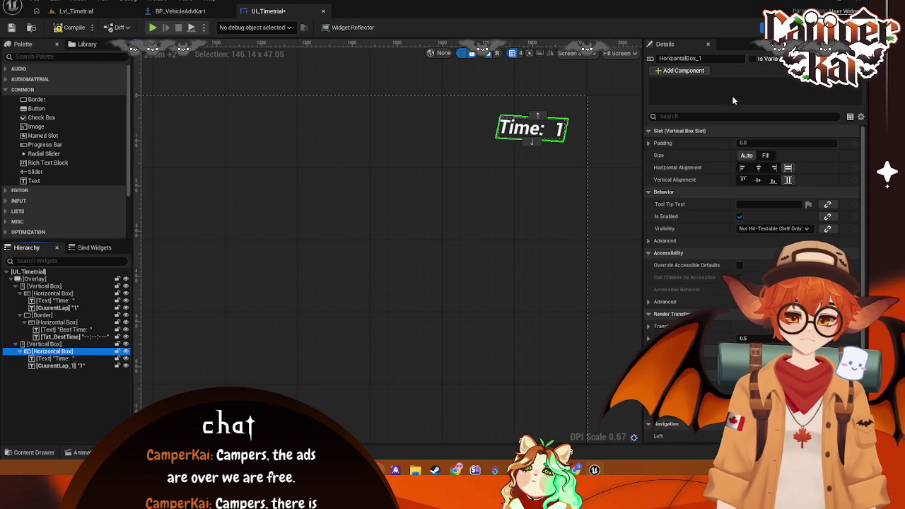
{"action": "type", "text": "render"}
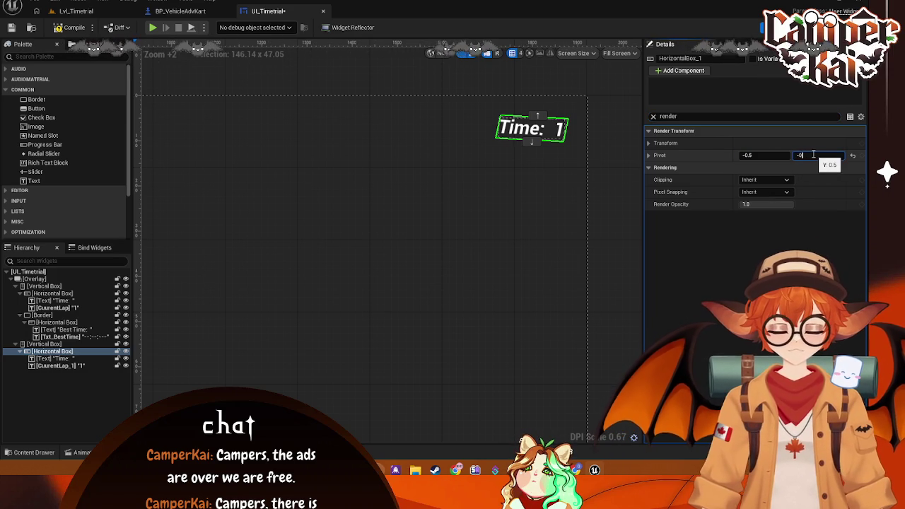
{"action": "left_click", "coordinate": [534, 161]}
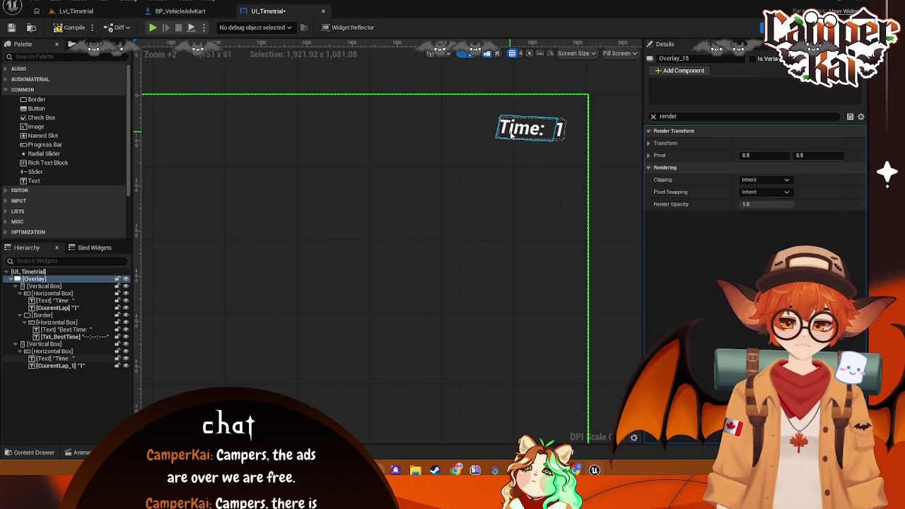
{"action": "left_click", "coordinate": [537, 134]}
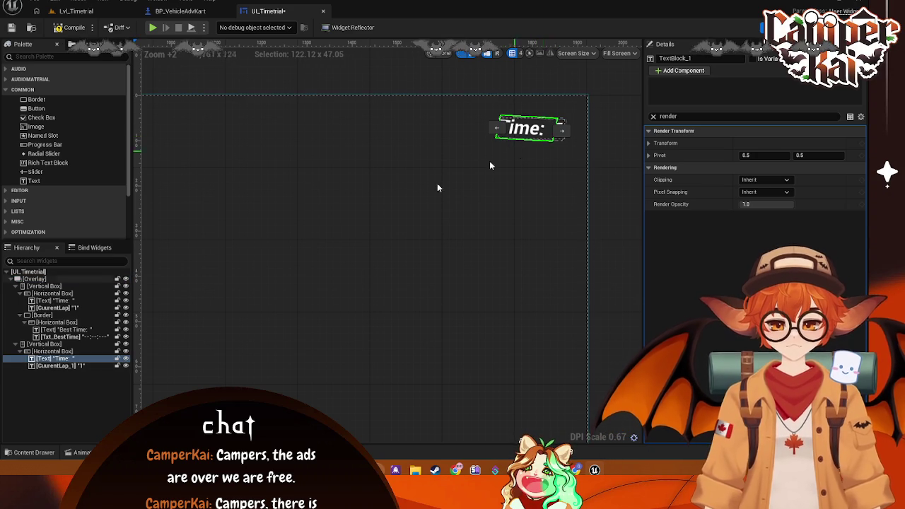
{"action": "left_click", "coordinate": [67, 352]}
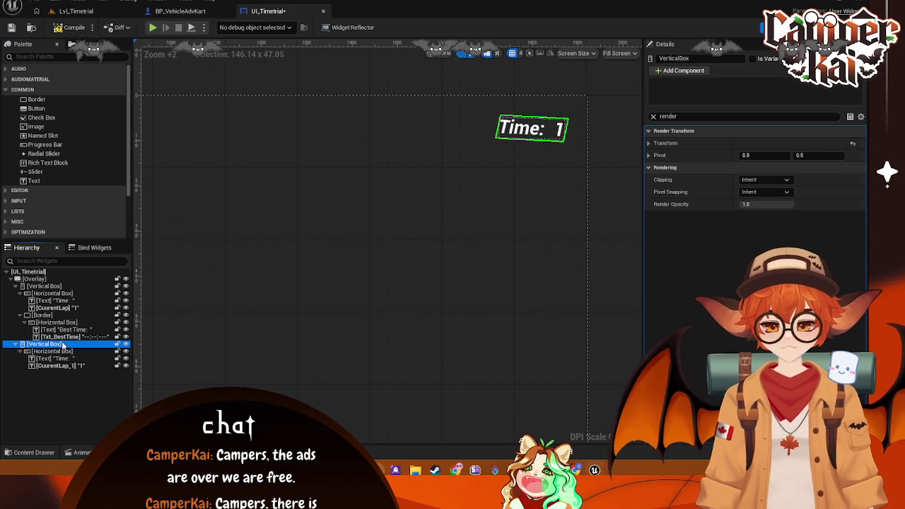
{"action": "key", "text": "Escape"}
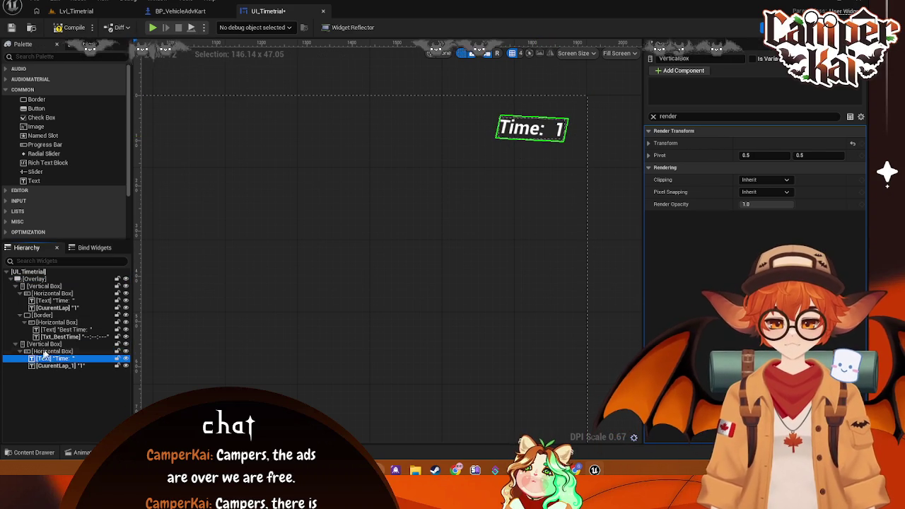
{"action": "left_click", "coordinate": [53, 352]}
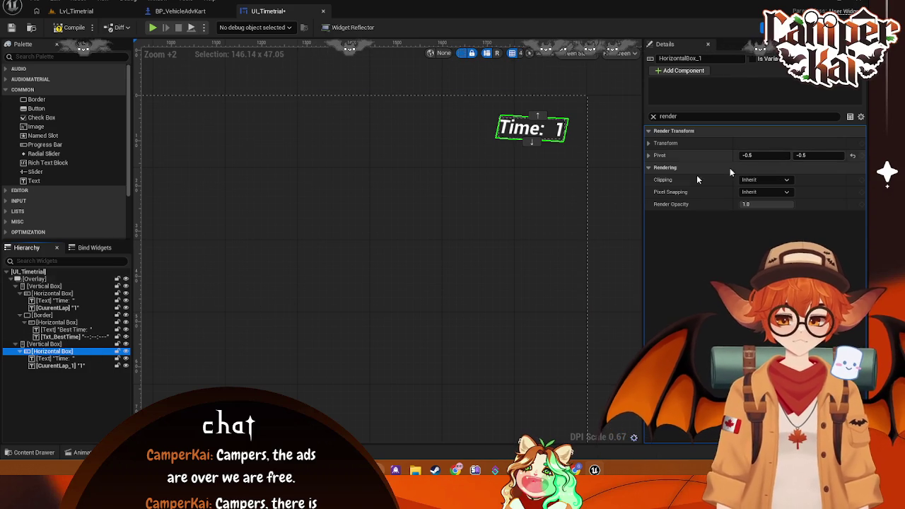
{"action": "left_click", "coordinate": [43, 343]}
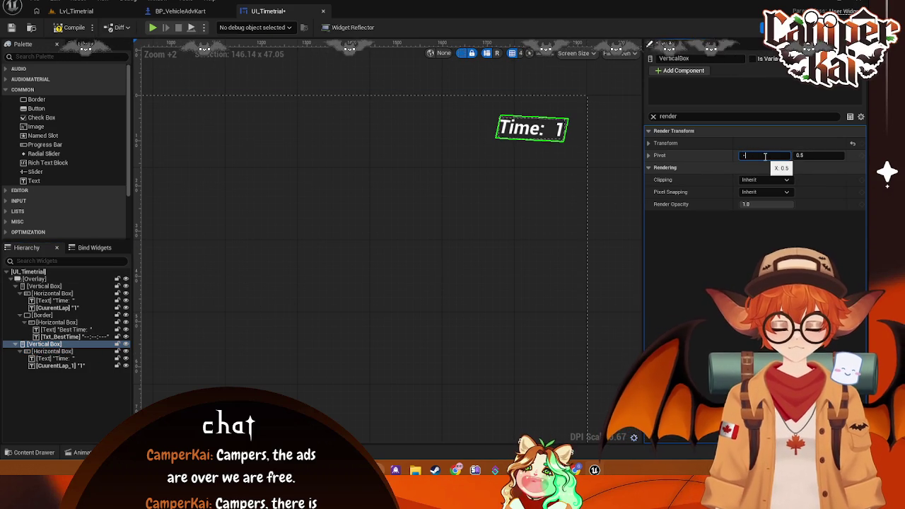
{"action": "type", "text": "0.5"}
Step: Experiment with the duplicated box's pivot X and Y, then reset it to 0.5
{"action": "key", "text": "Return"}
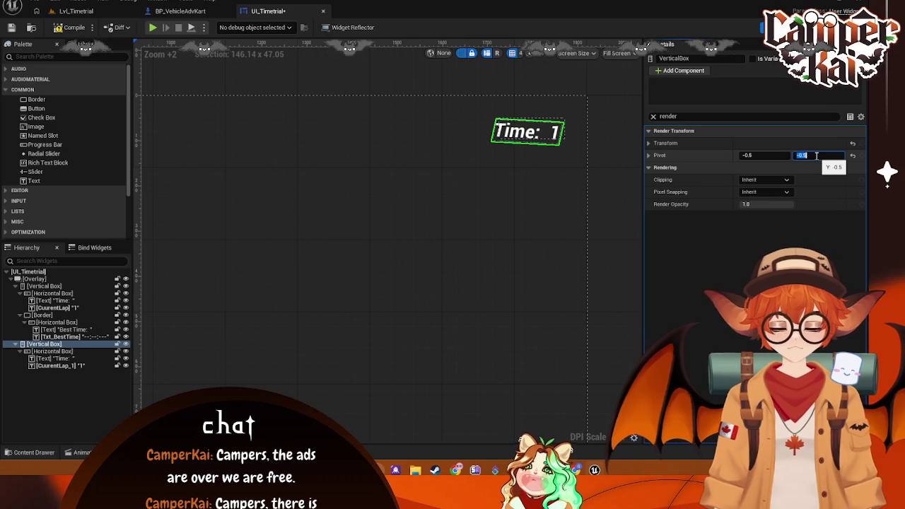
{"action": "left_click", "coordinate": [648, 156]}
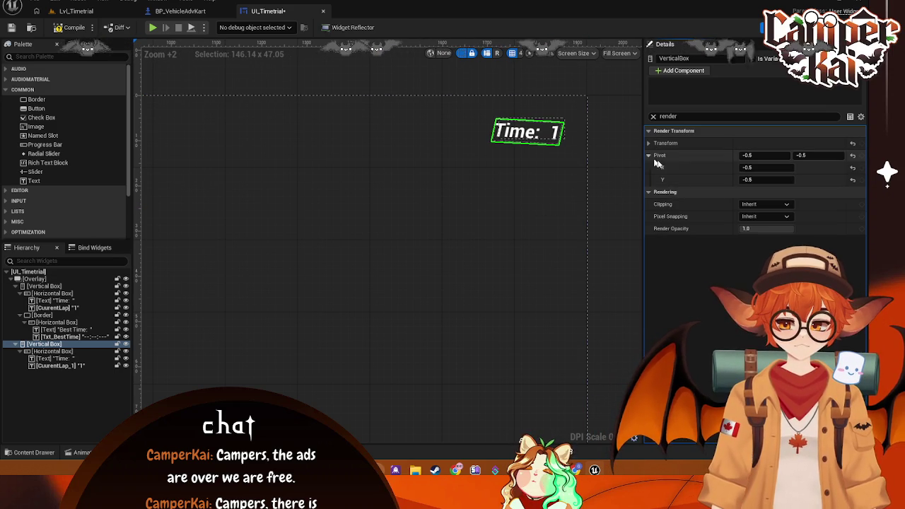
{"action": "mouse_move", "coordinate": [766, 167]}
{"action": "left_mouse_down"}
{"action": "mouse_move", "coordinate": [806, 168]}
{"action": "mouse_move", "coordinate": [707, 168]}
{"action": "mouse_move", "coordinate": [777, 167]}
{"action": "left_mouse_up"}
{"action": "key", "text": "ctrl+z"}
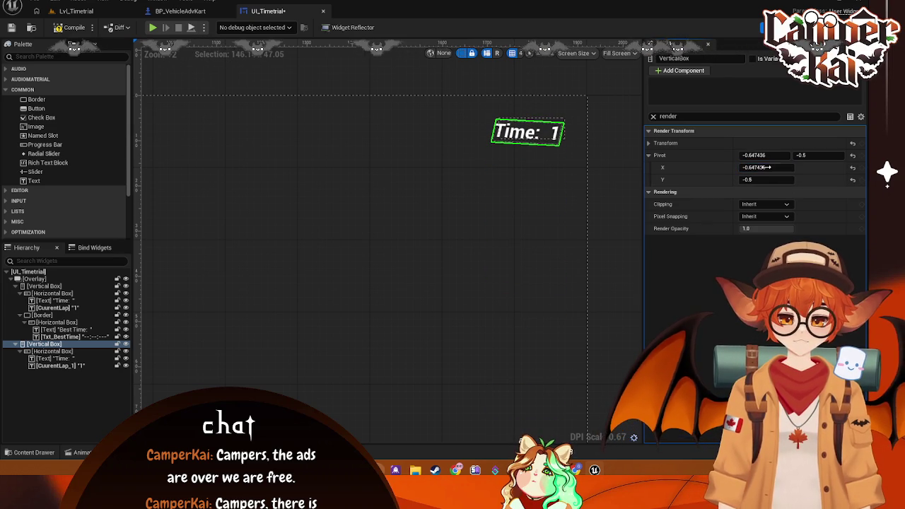
{"action": "mouse_move", "coordinate": [766, 179]}
{"action": "left_mouse_down"}
{"action": "mouse_move", "coordinate": [749, 179]}
{"action": "mouse_move", "coordinate": [783, 180]}
{"action": "mouse_move", "coordinate": [755, 180]}
{"action": "left_mouse_up"}
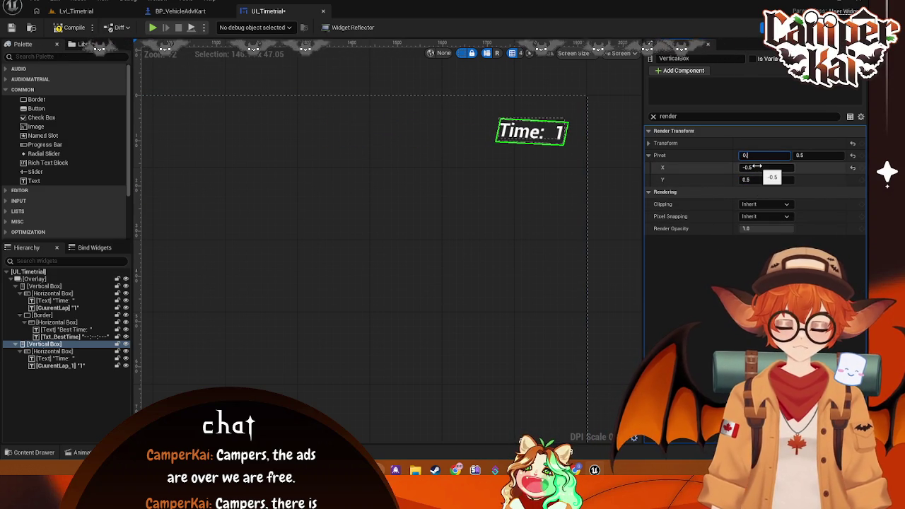
{"action": "type", "text": ".5"}
{"action": "key", "text": "Return"}
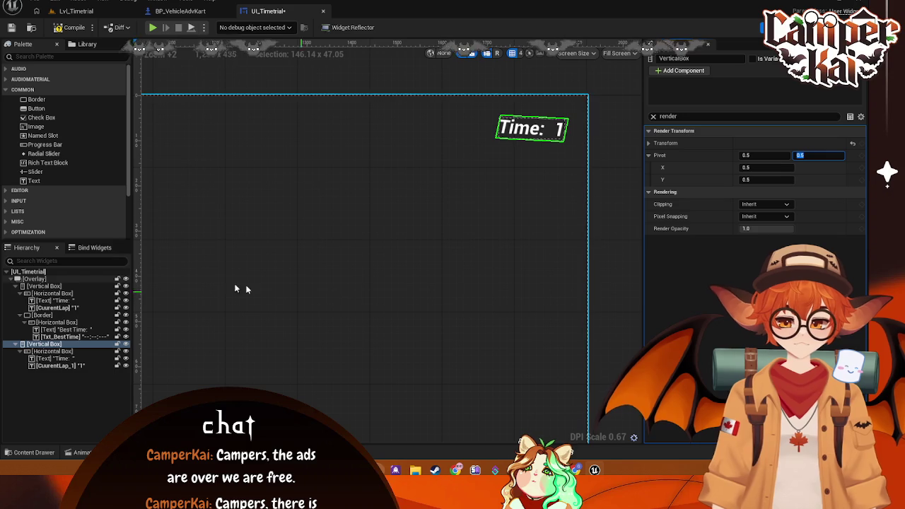
Step: Select the duplicate's Time: text after checking the Time row's elements
{"action": "left_click", "coordinate": [51, 352]}
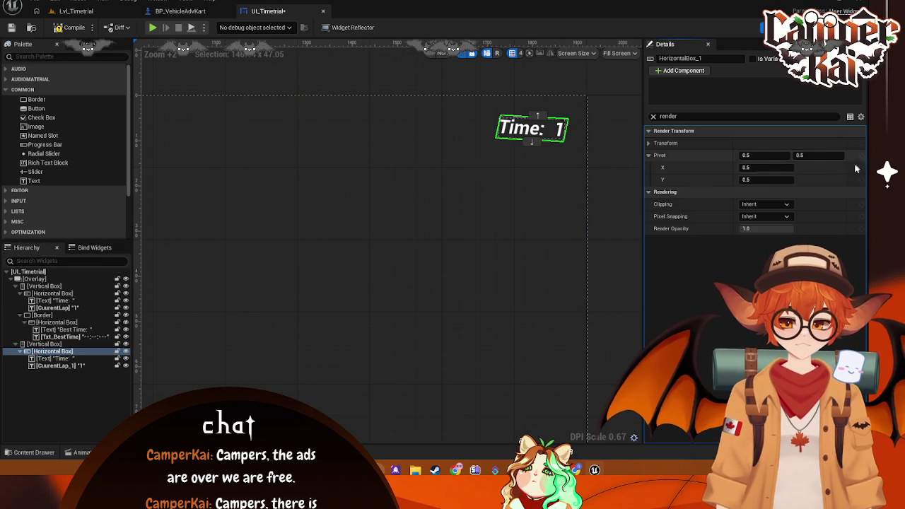
{"action": "left_click", "coordinate": [57, 360]}
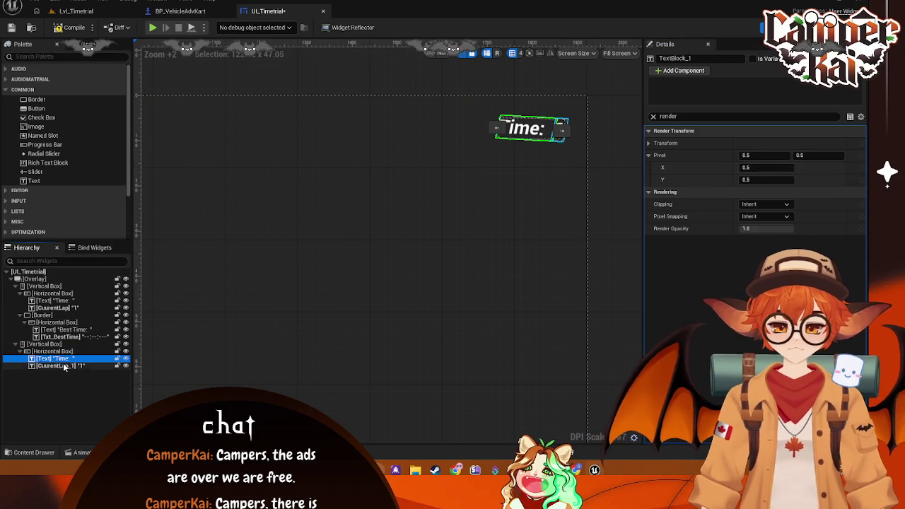
{"action": "left_click", "coordinate": [63, 366]}
{"action": "left_click", "coordinate": [44, 345]}
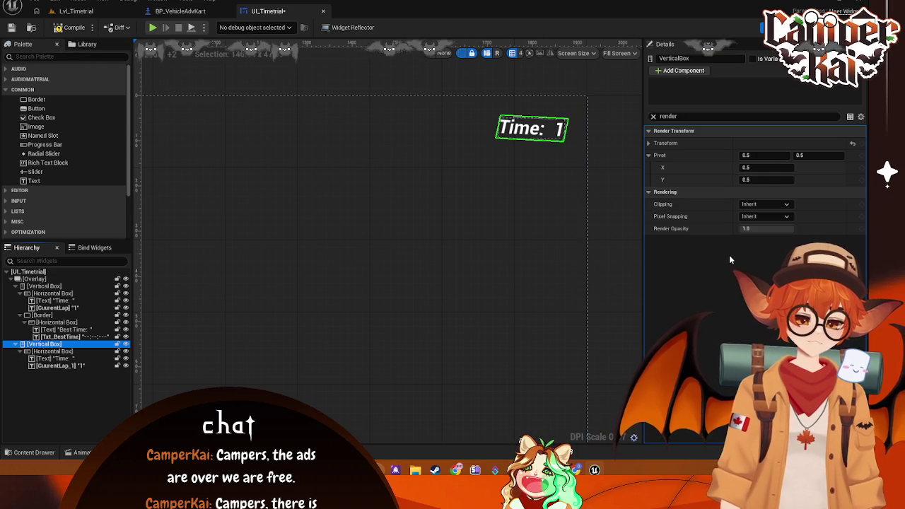
{"action": "left_click", "coordinate": [550, 129]}
Step: Delete the duplicate Time: label and inspect the Best Time row's context options
{"action": "key", "text": "Delete"}
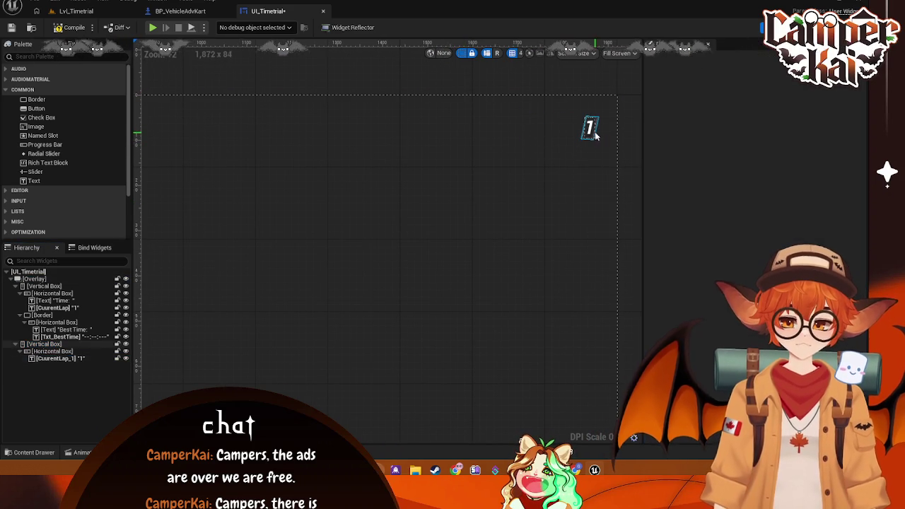
{"action": "key", "text": "ctrl+z"}
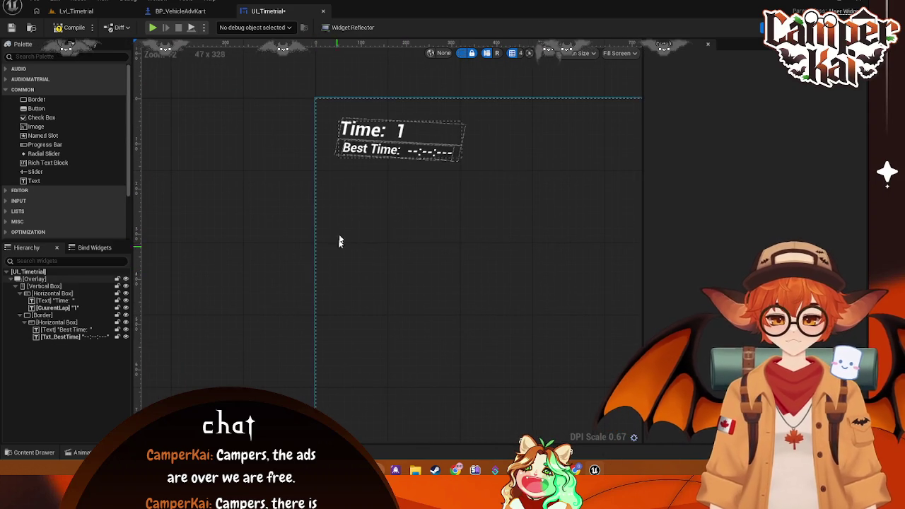
{"action": "left_click", "coordinate": [44, 315]}
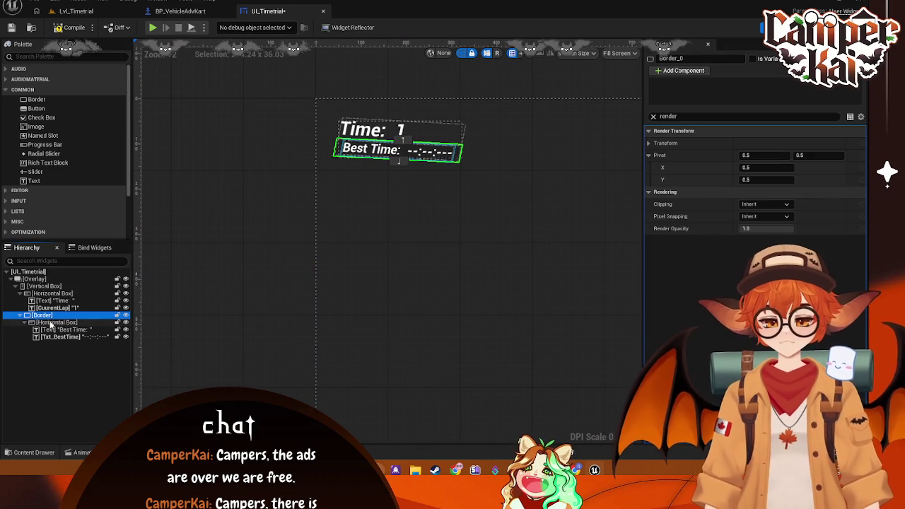
{"action": "right_click", "coordinate": [45, 323]}
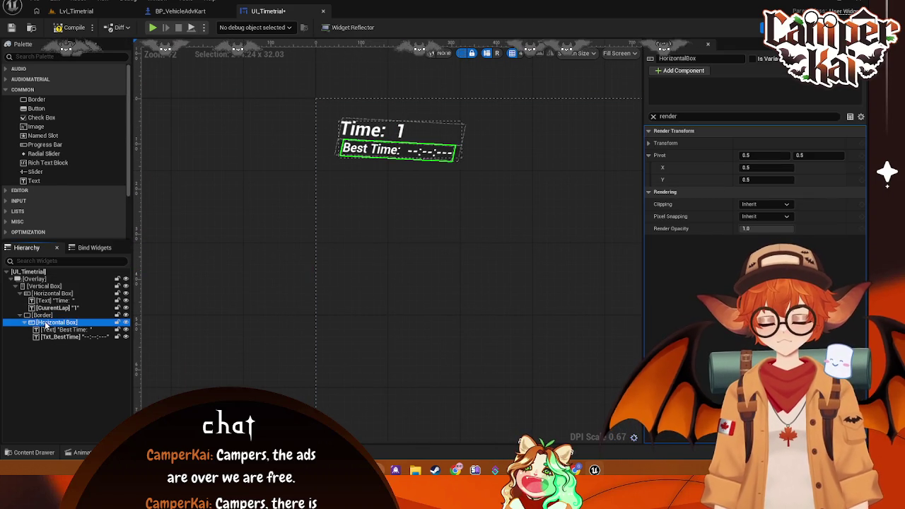
{"action": "mouse_move", "coordinate": [71, 272]}
{"action": "left_click", "coordinate": [42, 374]}
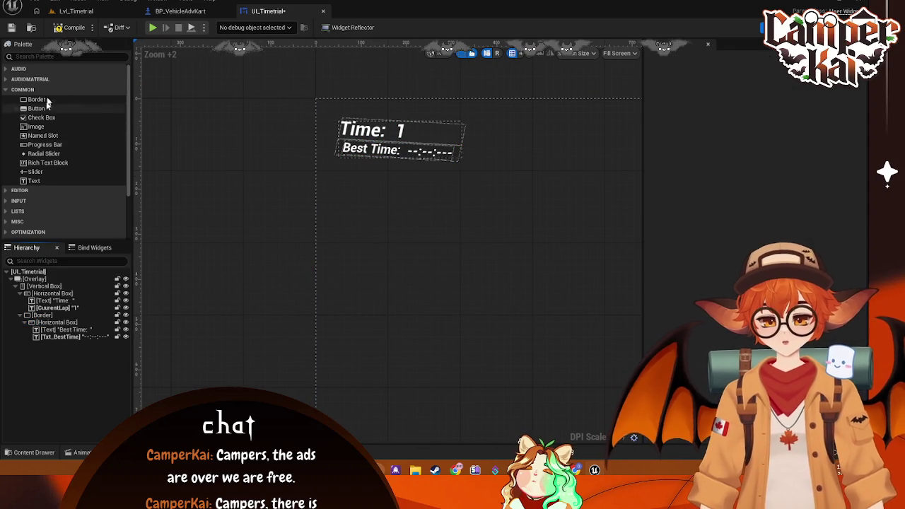
Step: Duplicate the Best Time row and place the copy as the stack's third row
{"action": "left_click", "coordinate": [64, 322]}
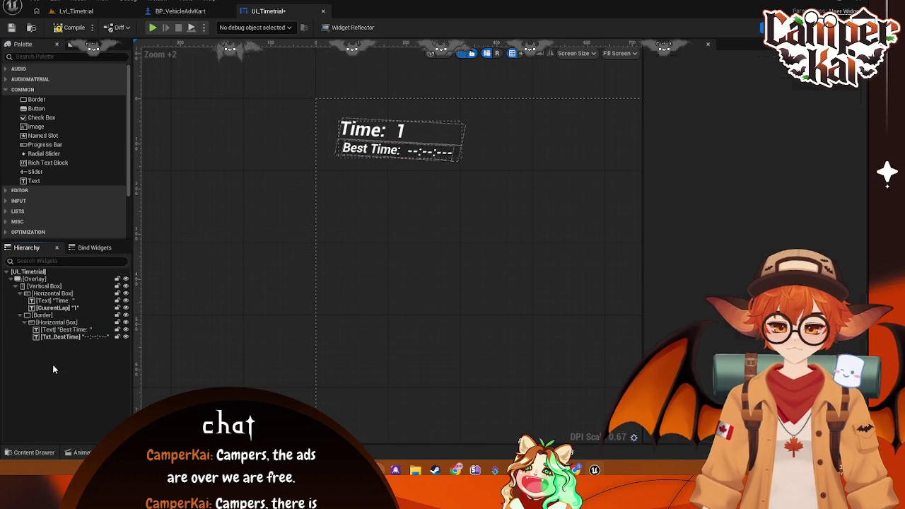
{"action": "key", "text": "ctrl+d"}
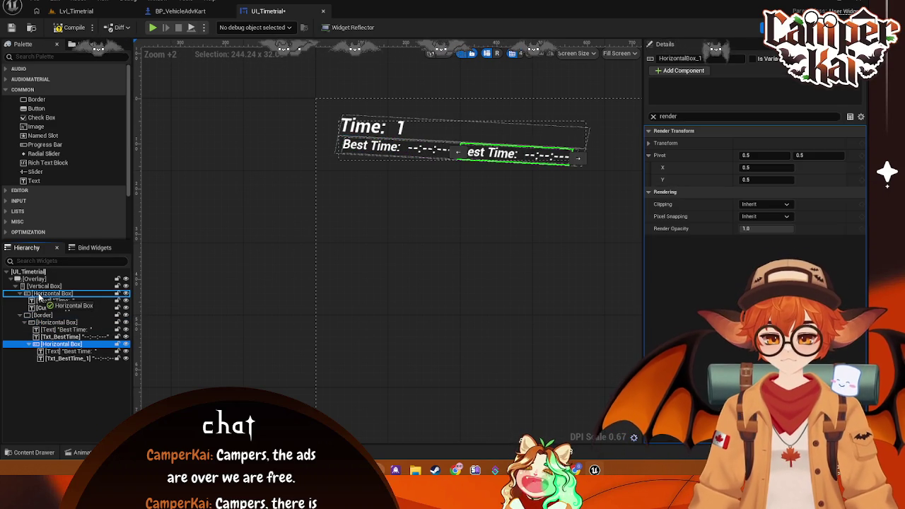
{"action": "left_click_drag", "start_coordinate": [38, 290], "coordinate": [40, 287]}
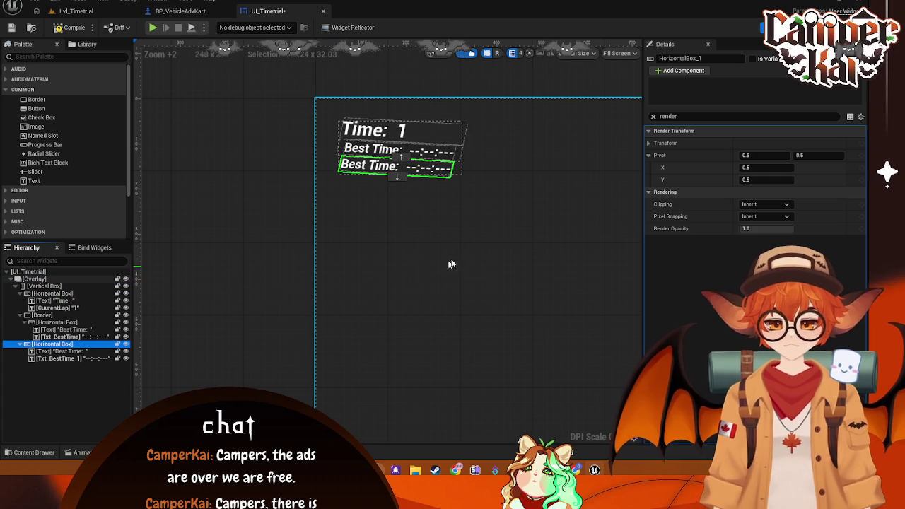
Step: Delete the copied Best Time label and value, leaving the new row empty
{"action": "left_click", "coordinate": [434, 217]}
{"action": "left_click", "coordinate": [428, 171]}
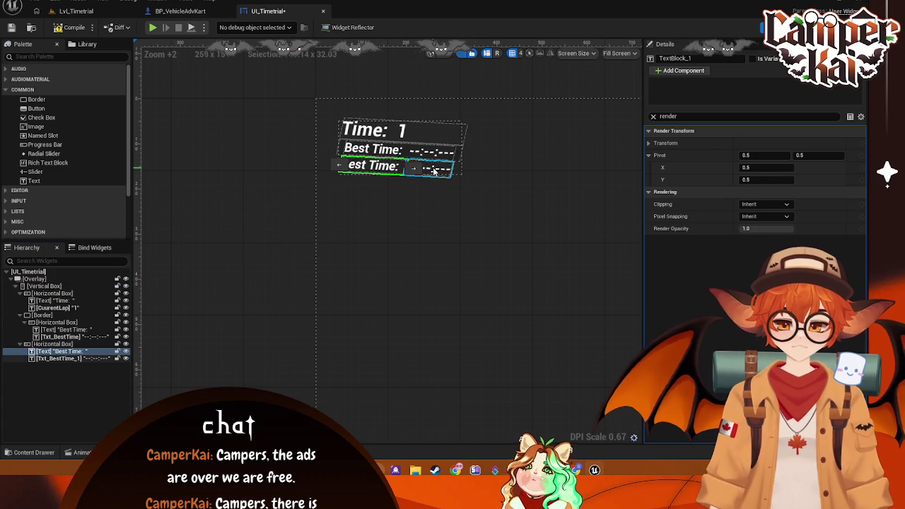
{"action": "left_click", "coordinate": [369, 169]}
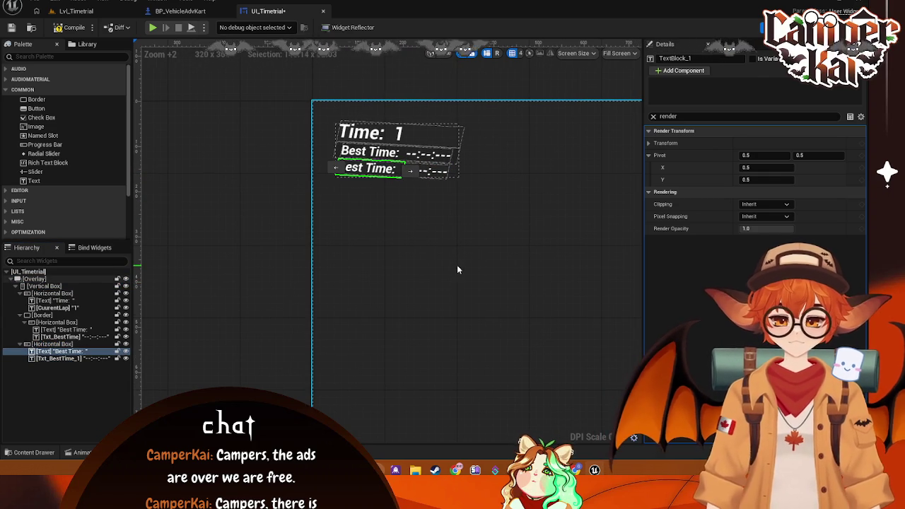
{"action": "key", "text": "Delete"}
{"action": "left_click", "coordinate": [109, 353]}
{"action": "key", "text": "Delete"}
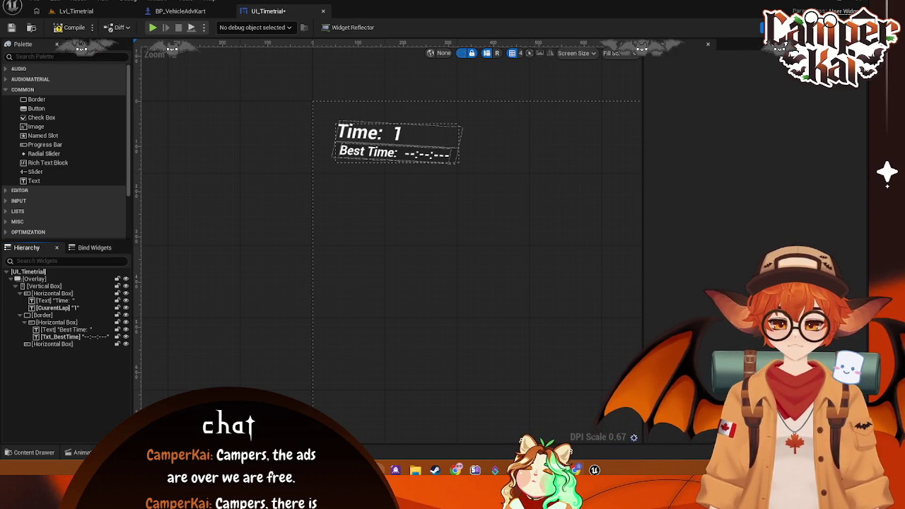
Step: Drop a Progress Bar into the empty third row and clear the property filter
{"action": "mouse_move", "coordinate": [50, 147]}
{"action": "left_mouse_down"}
{"action": "mouse_move", "coordinate": [106, 365]}
{"action": "mouse_move", "coordinate": [56, 344]}
{"action": "left_mouse_up"}
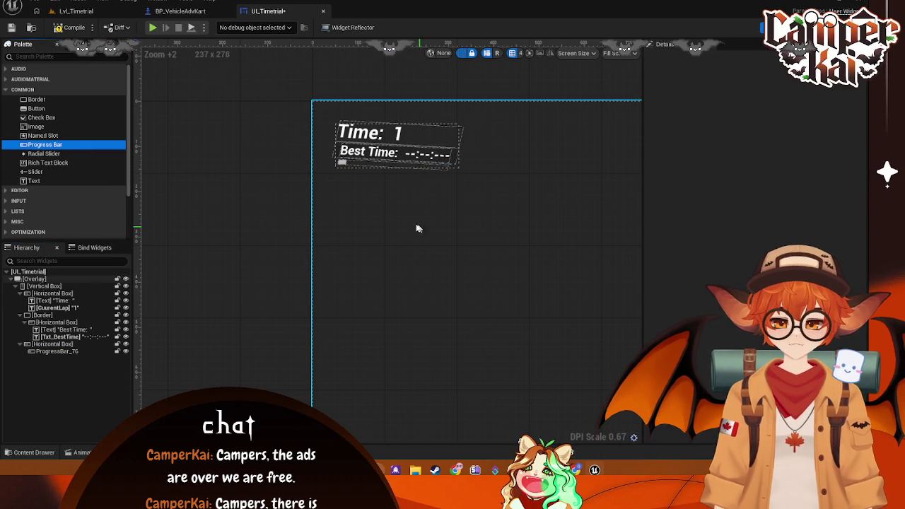
{"action": "left_click", "coordinate": [396, 164]}
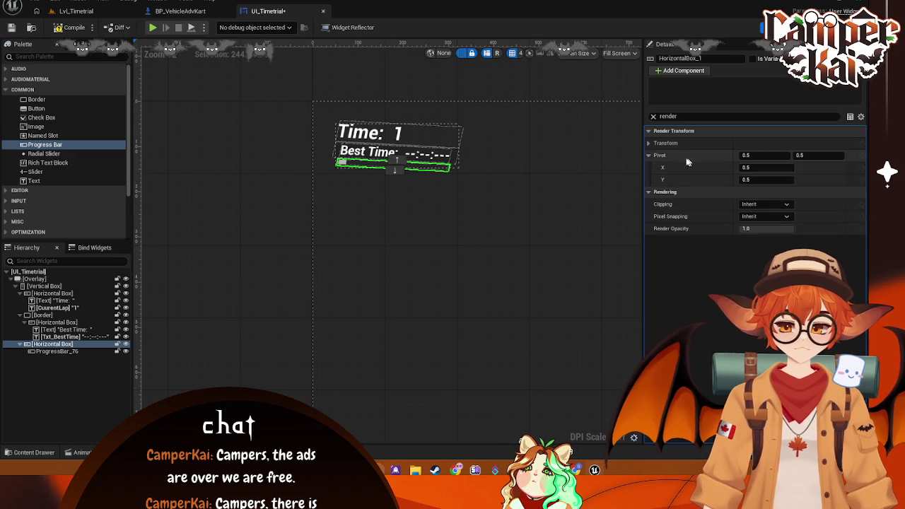
{"action": "left_click", "coordinate": [653, 116]}
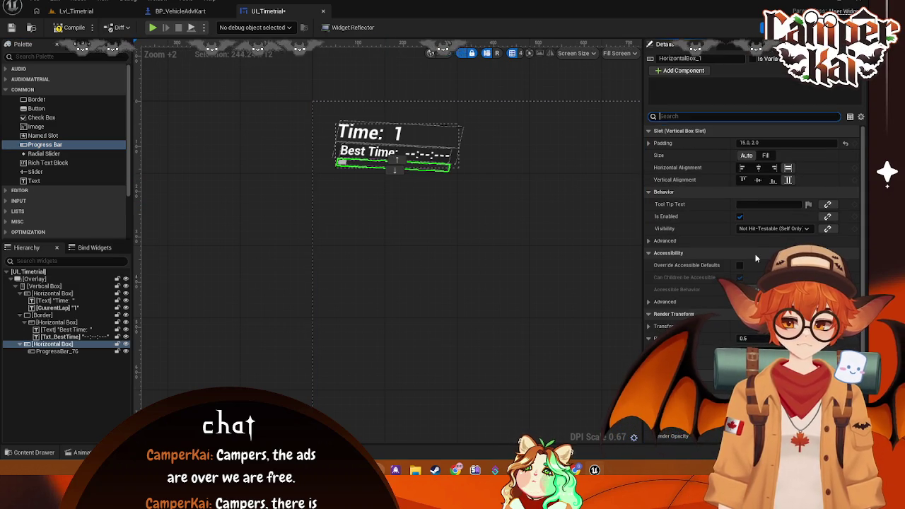
{"action": "scroll", "coordinate": [760, 254], "scroll_direction": "down", "scroll_amount": 3}
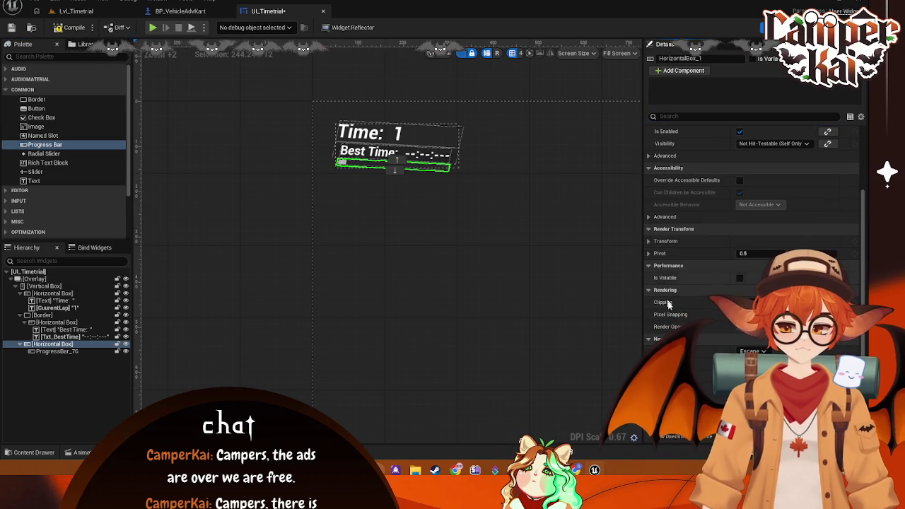
{"action": "scroll", "coordinate": [675, 282], "scroll_direction": "up", "scroll_amount": 2}
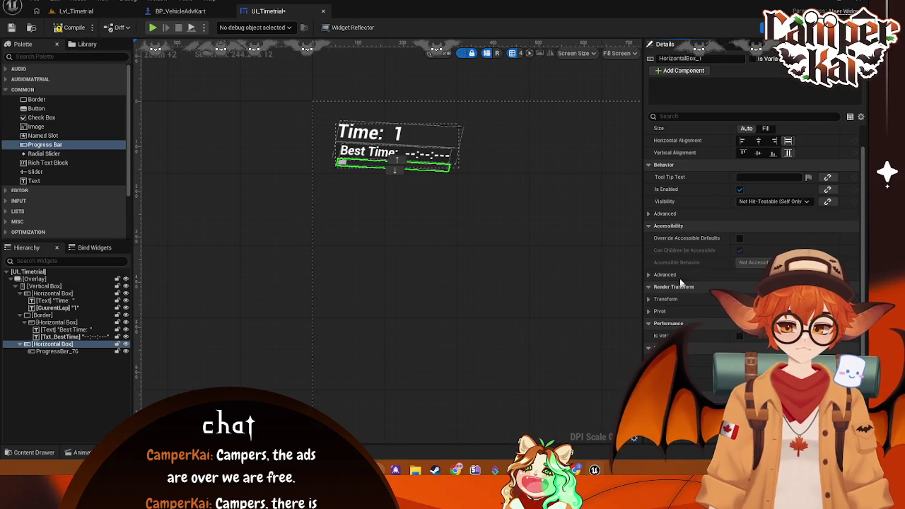
{"action": "left_click", "coordinate": [56, 351]}
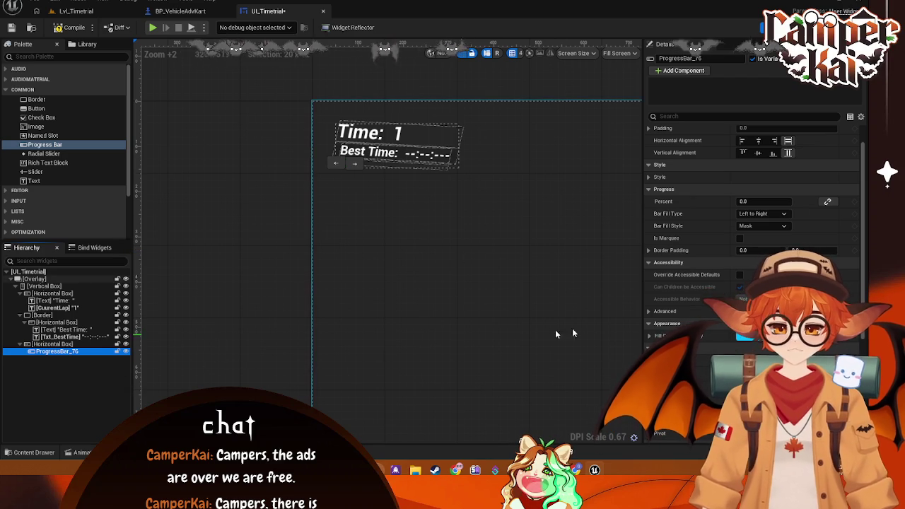
Step: Change the progress bar's Fill Color from cyan to bright green
{"action": "left_click", "coordinate": [748, 336]}
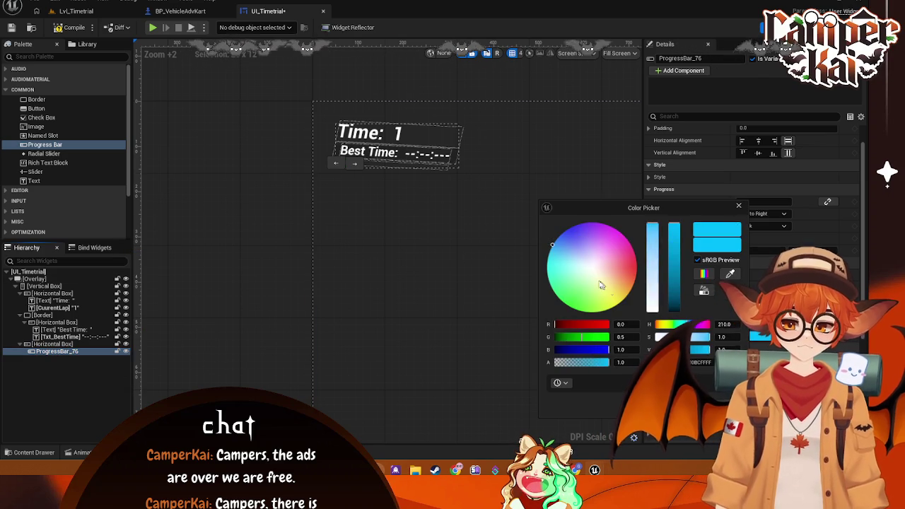
{"action": "mouse_move", "coordinate": [579, 279]}
{"action": "left_mouse_down"}
{"action": "mouse_move", "coordinate": [586, 290]}
{"action": "mouse_move", "coordinate": [572, 307]}
{"action": "left_mouse_up"}
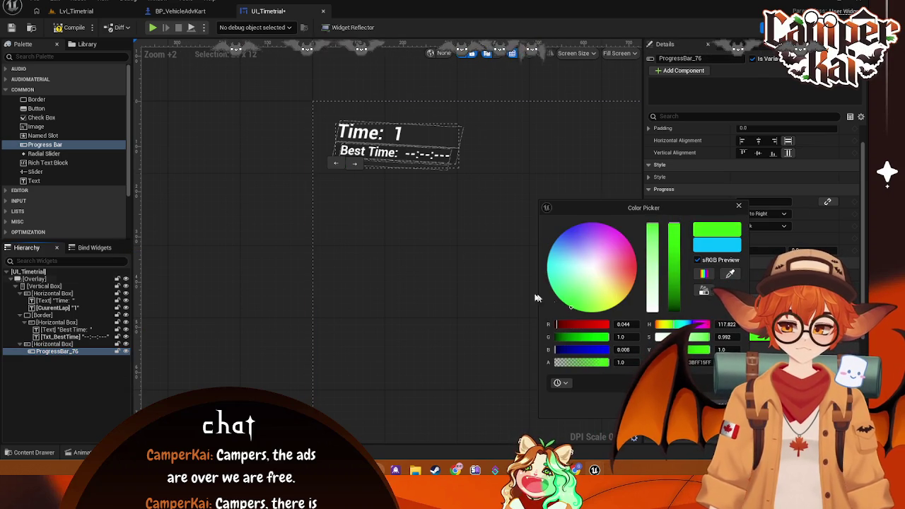
{"action": "left_click", "coordinate": [595, 293]}
{"action": "left_click", "coordinate": [369, 166]}
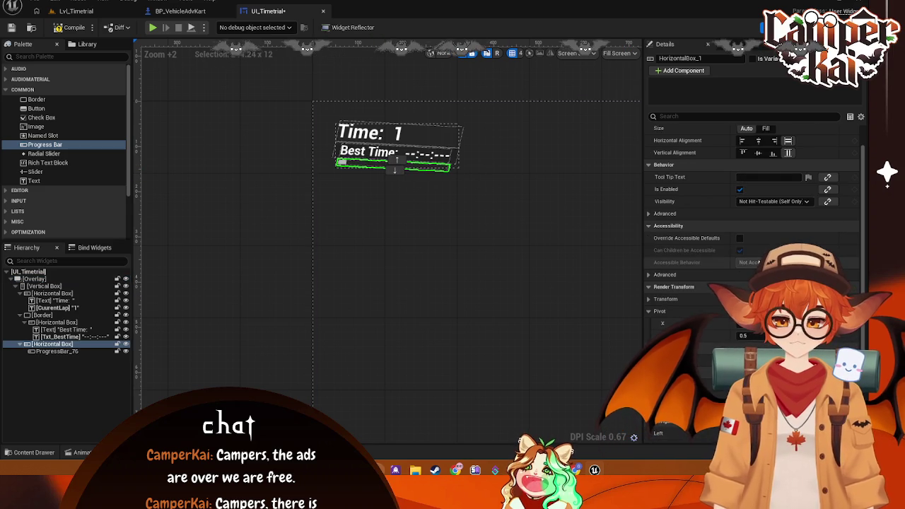
{"action": "left_click", "coordinate": [53, 351]}
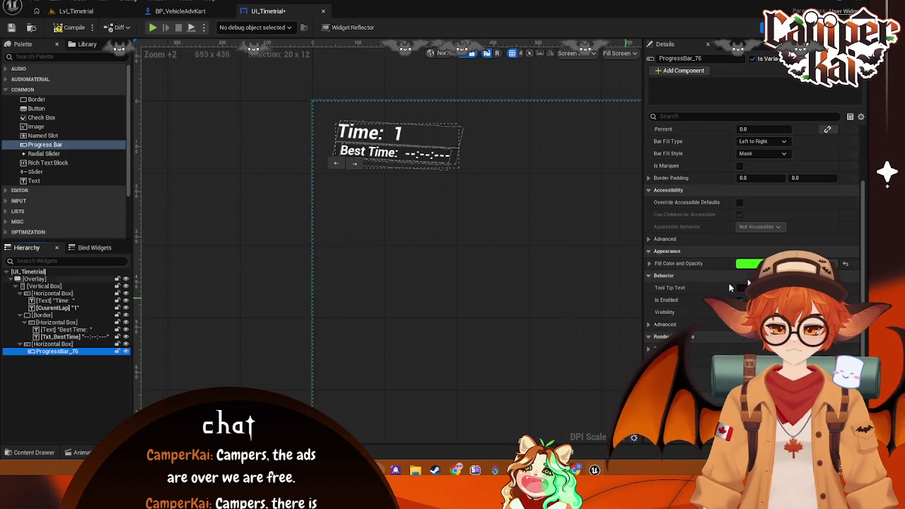
{"action": "scroll", "coordinate": [664, 298], "scroll_direction": "down", "scroll_amount": 2}
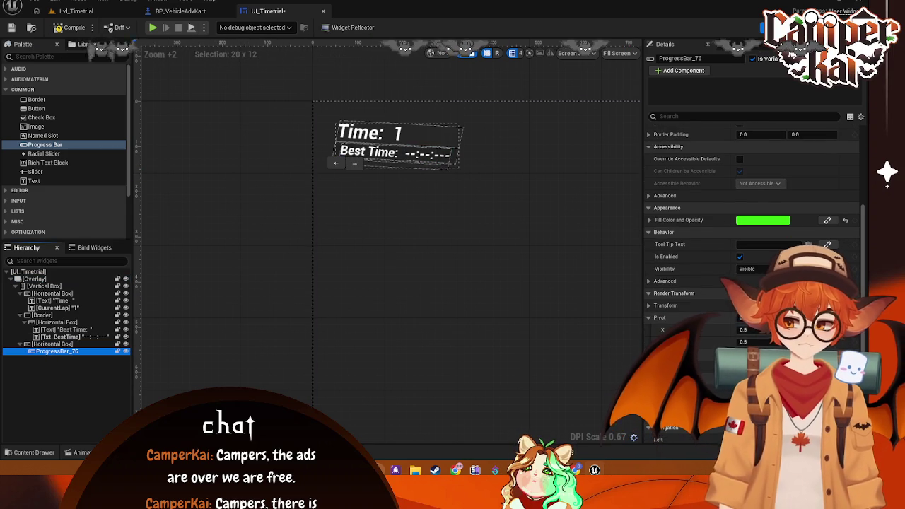
{"action": "scroll", "coordinate": [711, 237], "scroll_direction": "down", "scroll_amount": 3}
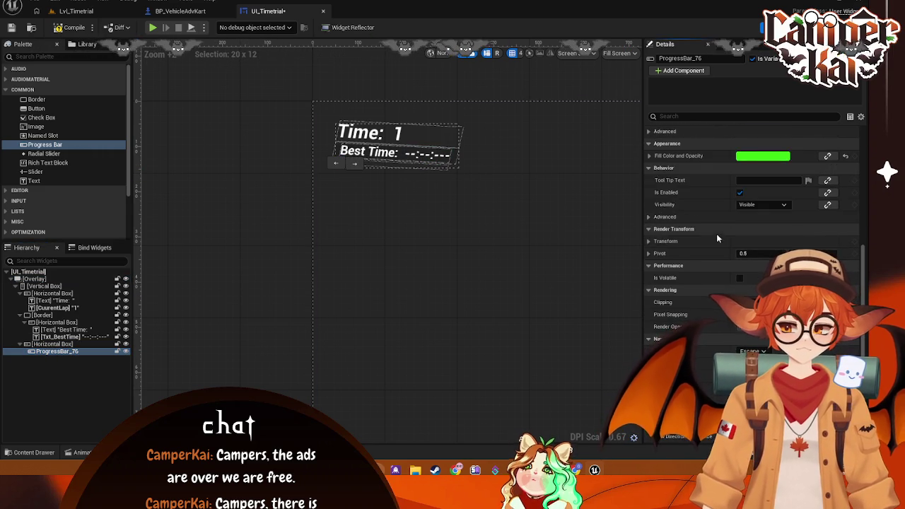
{"action": "scroll", "coordinate": [714, 240], "scroll_direction": "up", "scroll_amount": 5}
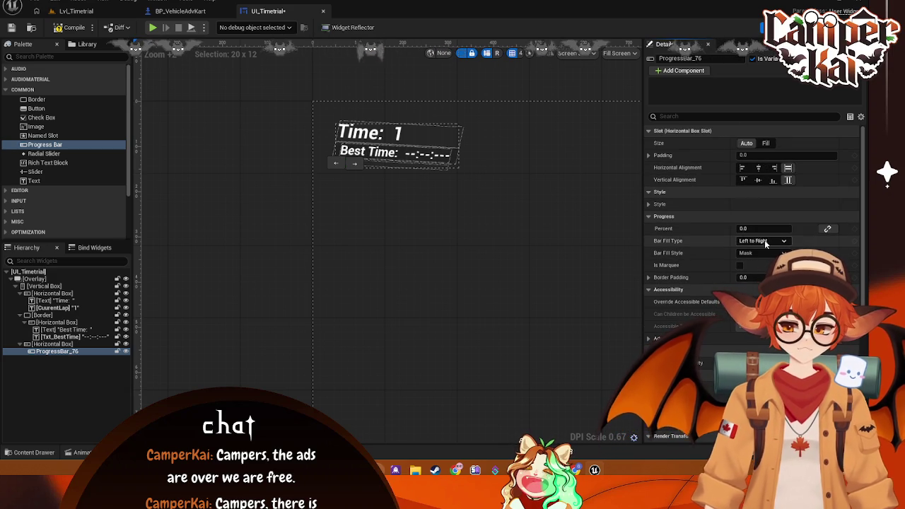
Step: Preview the bar's fill percent, keeping Left to Right direction and Mask fill style
{"action": "left_click_drag", "start_coordinate": [742, 228], "coordinate": [770, 228]}
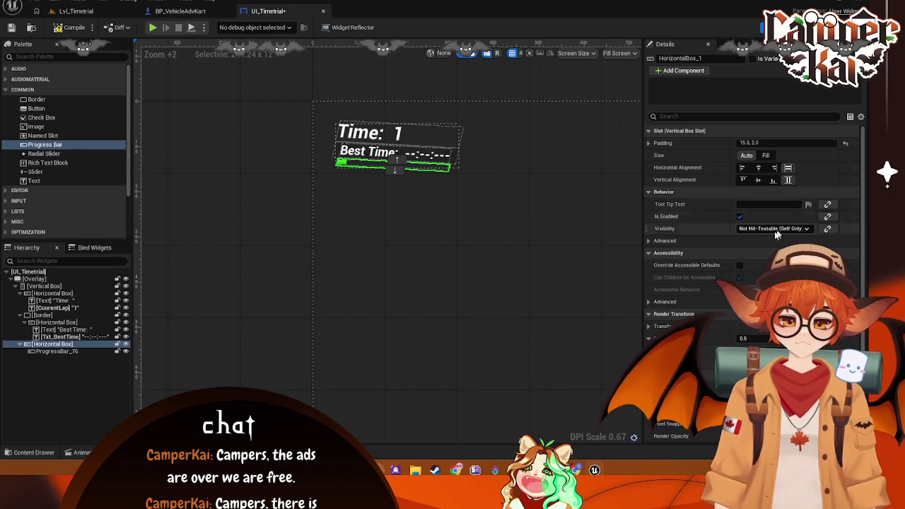
{"action": "scroll", "coordinate": [765, 256], "scroll_direction": "down", "scroll_amount": 1}
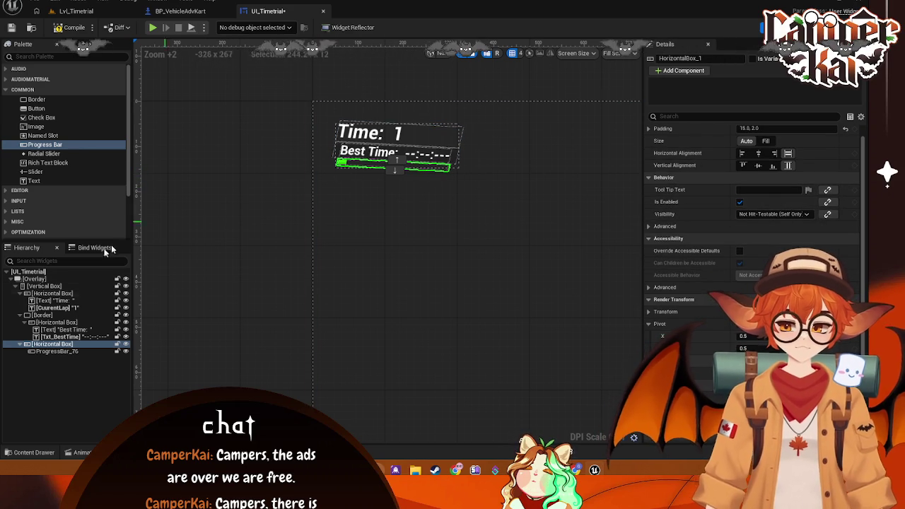
{"action": "left_click", "coordinate": [53, 351]}
{"action": "left_click_drag", "start_coordinate": [763, 213], "coordinate": [735, 214]}
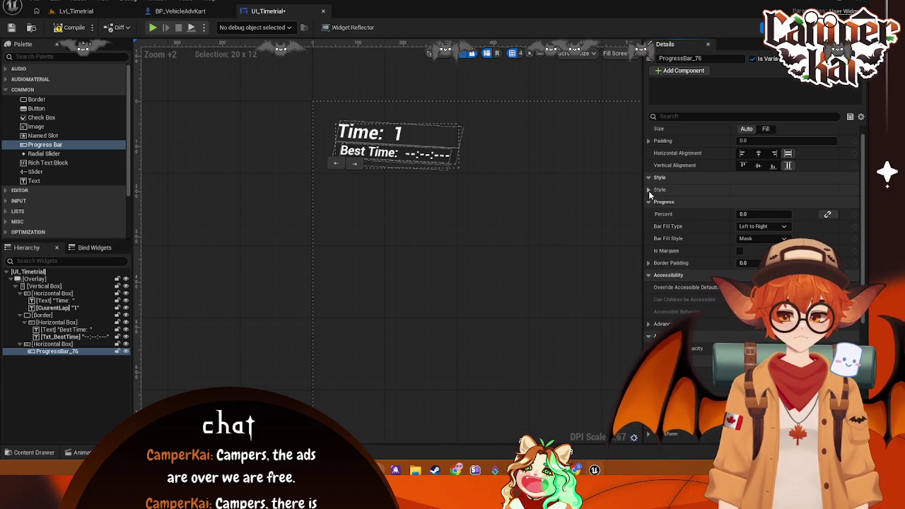
{"action": "left_click", "coordinate": [770, 227]}
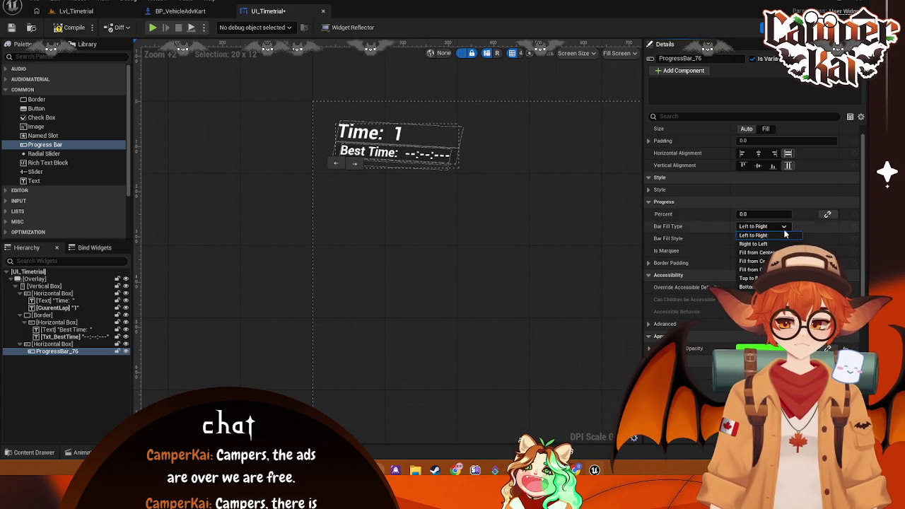
{"action": "left_click", "coordinate": [784, 235]}
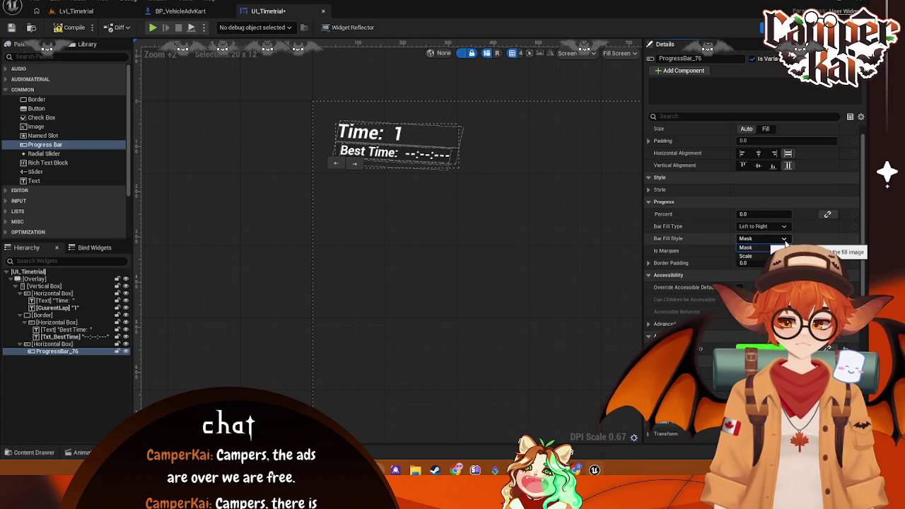
{"action": "left_click", "coordinate": [746, 247]}
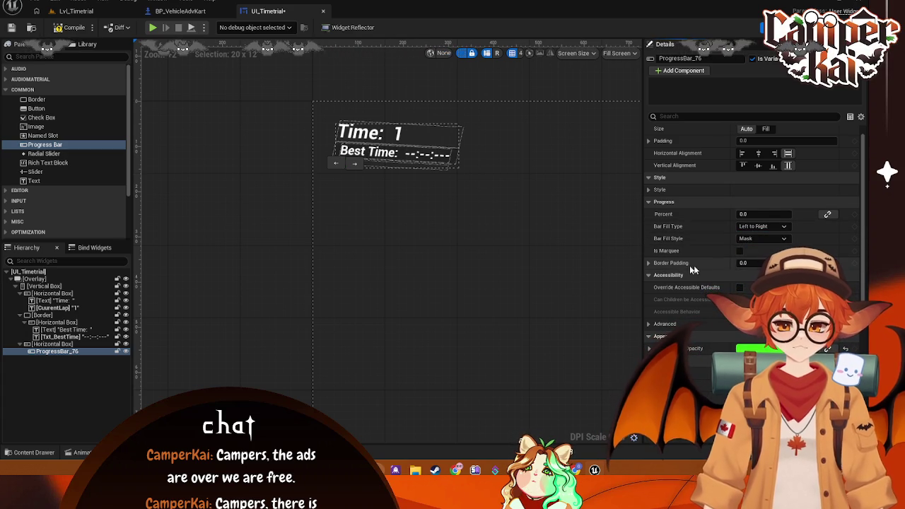
Step: Set the progress bar percent to 1.0 and capture a screenshot of the timer widget
{"action": "left_click", "coordinate": [430, 263]}
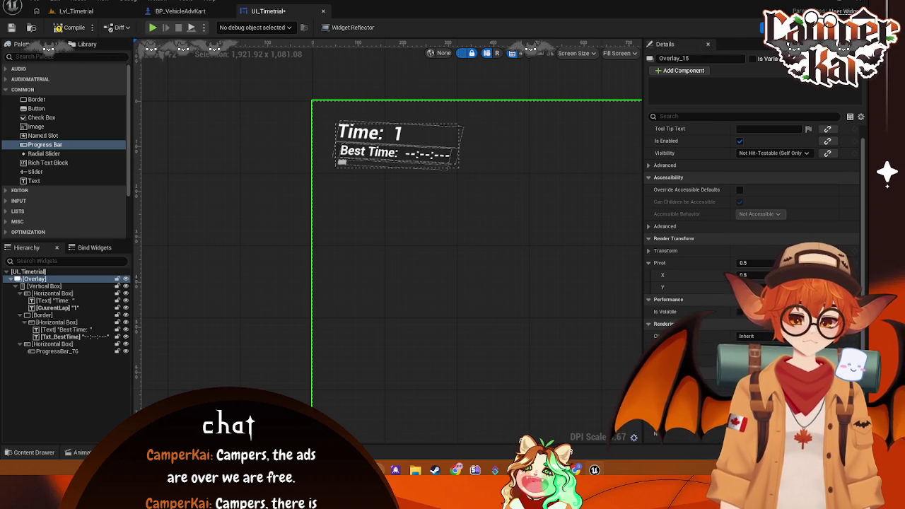
{"action": "left_click", "coordinate": [54, 352]}
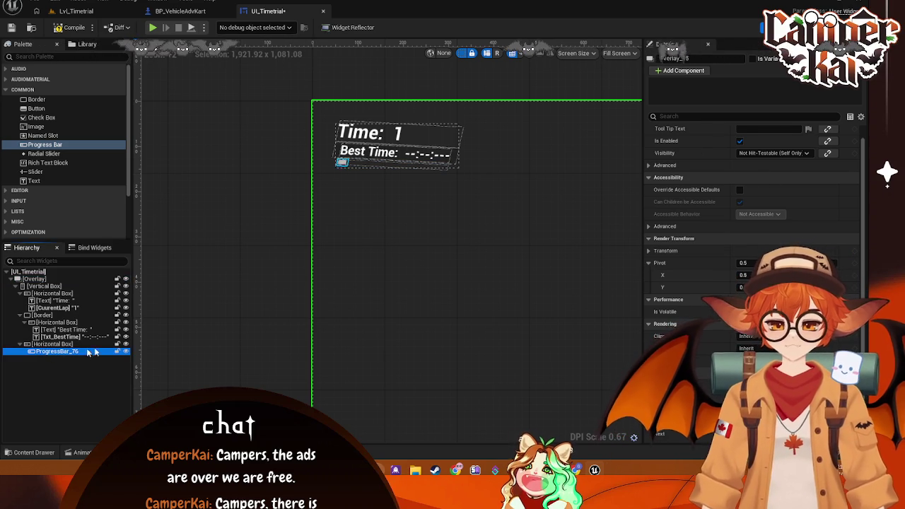
{"action": "left_click", "coordinate": [652, 189]}
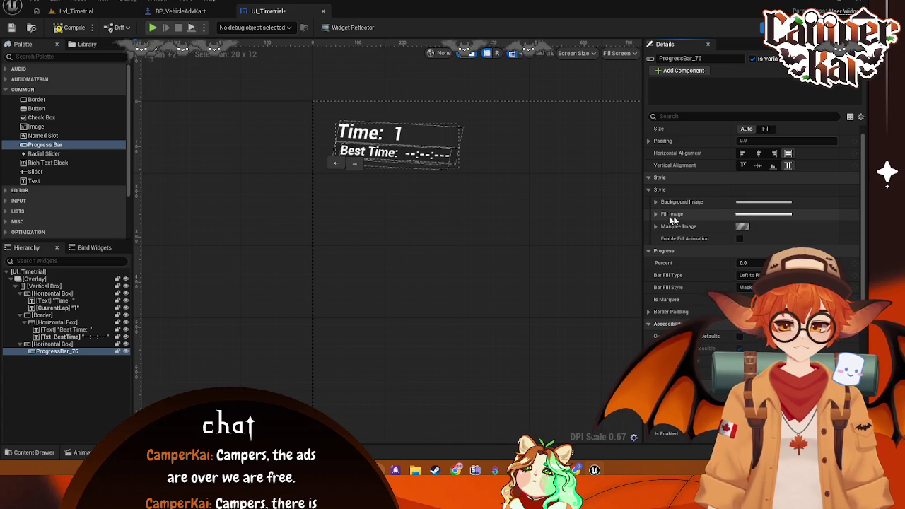
{"action": "left_click", "coordinate": [655, 214]}
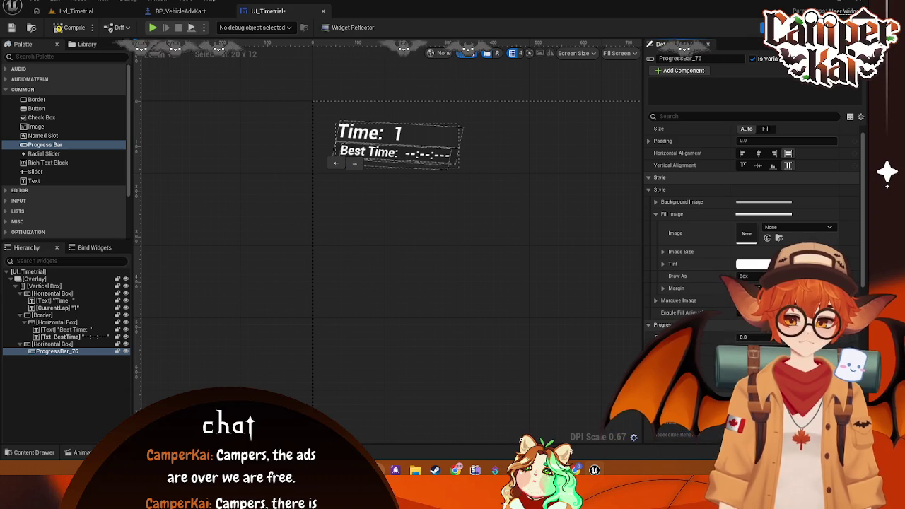
{"action": "left_click_drag", "start_coordinate": [742, 336], "coordinate": [785, 336]}
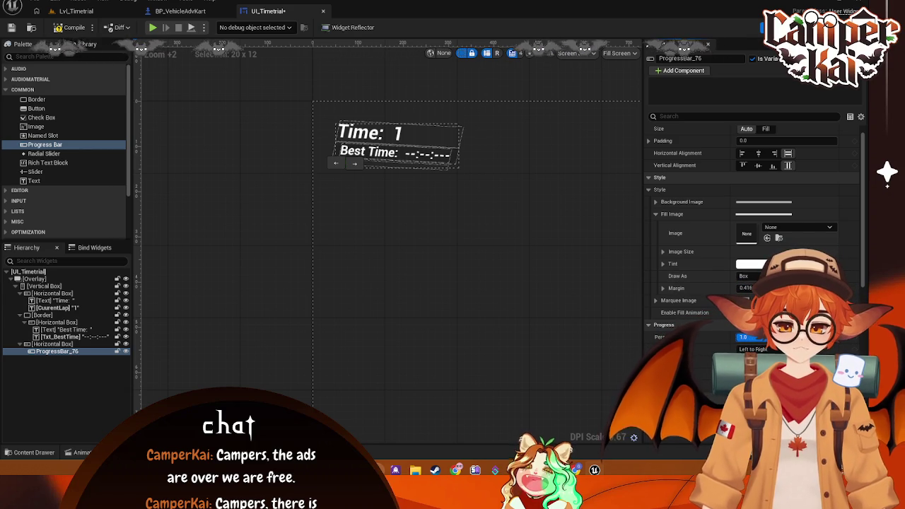
{"action": "left_click", "coordinate": [541, 248]}
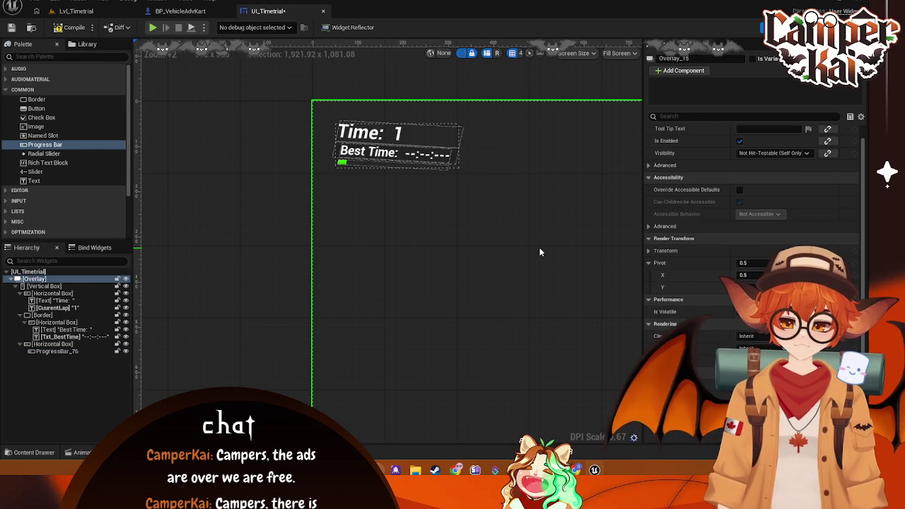
{"action": "key", "text": "super+shift+s"}
{"action": "left_click_drag", "start_coordinate": [326, 111], "coordinate": [502, 186]}
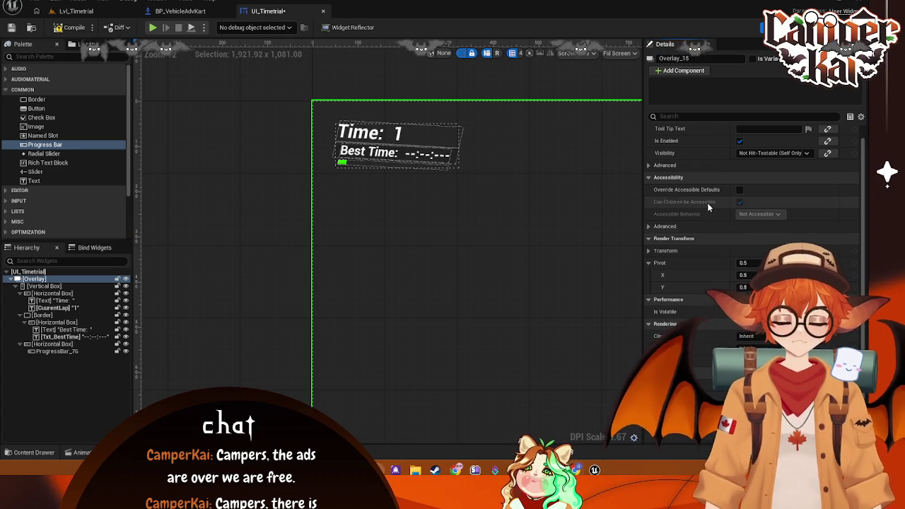
Step: Collapse the progress bar's fill image and Style settings, then search properties for anchors
{"action": "left_click", "coordinate": [58, 351]}
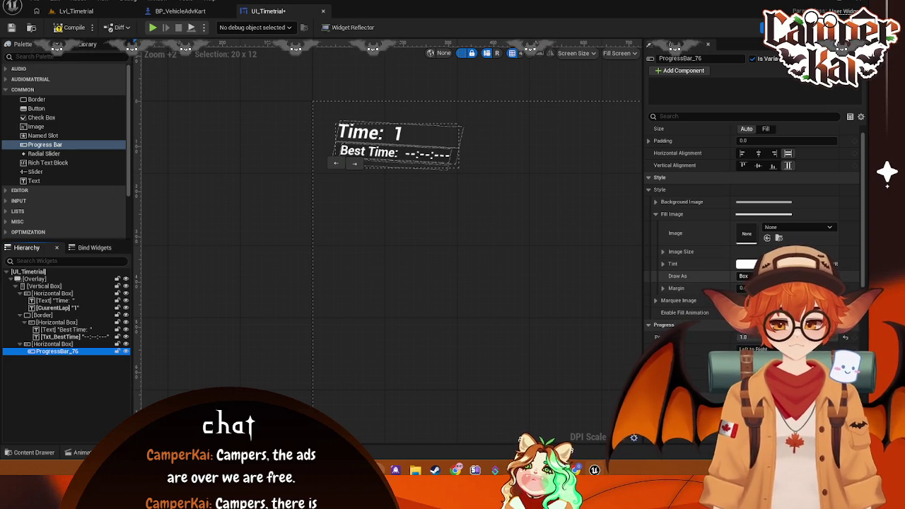
{"action": "left_click", "coordinate": [662, 251]}
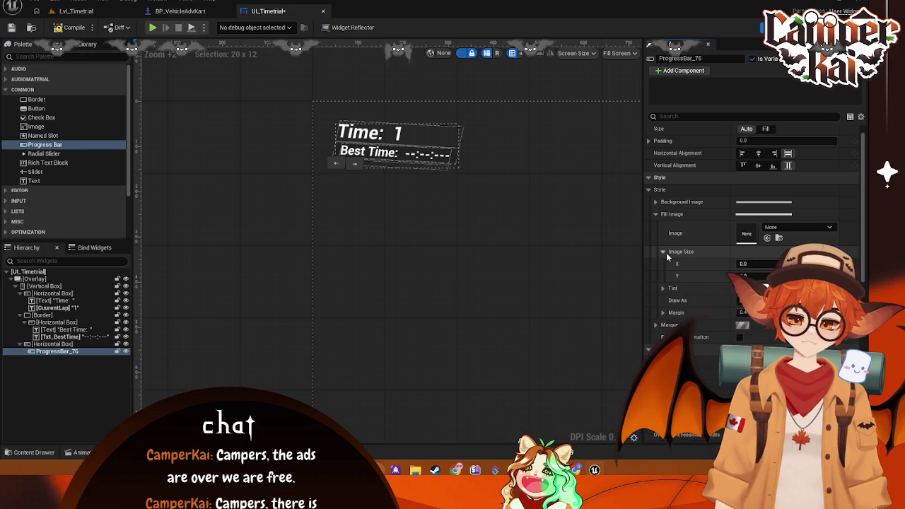
{"action": "left_click", "coordinate": [664, 252]}
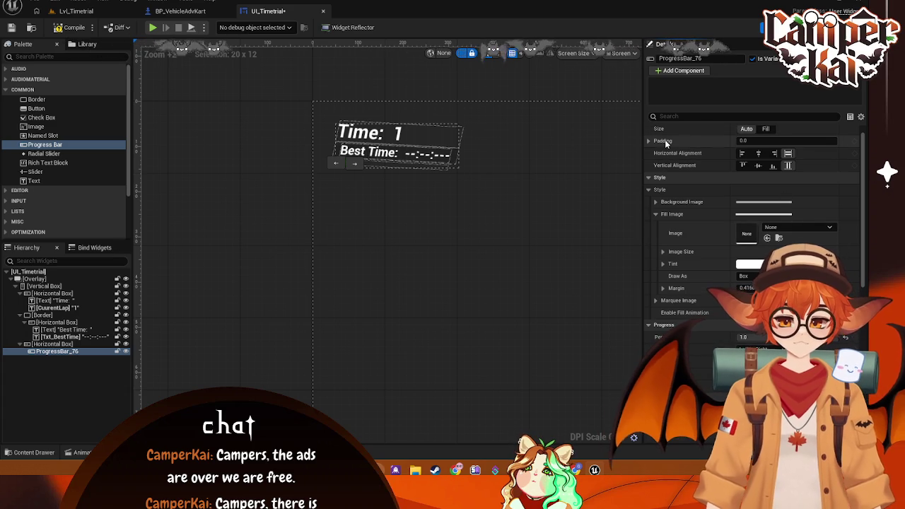
{"action": "left_click", "coordinate": [649, 189]}
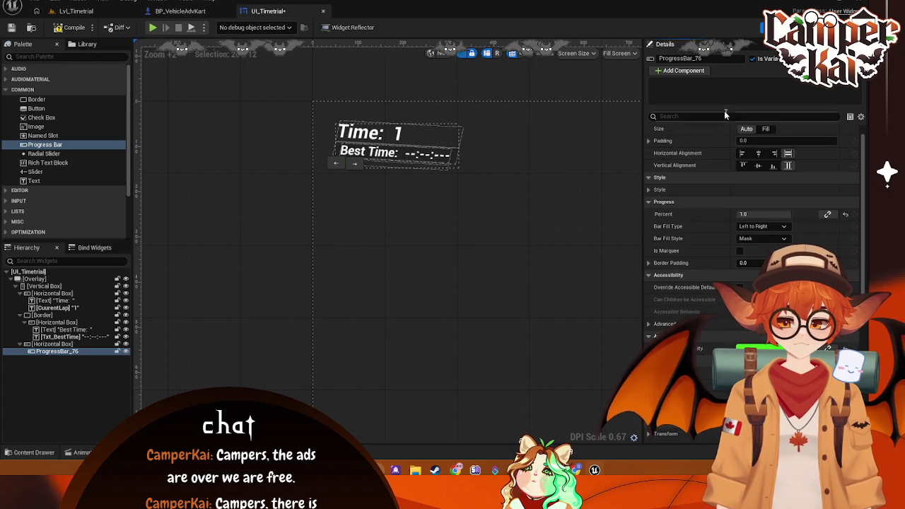
{"action": "left_click", "coordinate": [696, 117]}
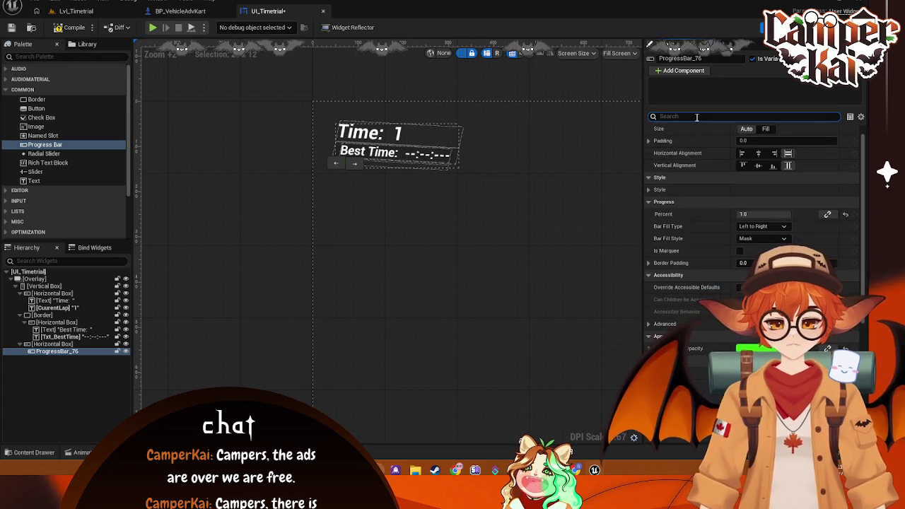
Step: Select ProgressBar_76 and set its Horizontal Box slot Size to Fill
{"action": "type", "text": "anc"}
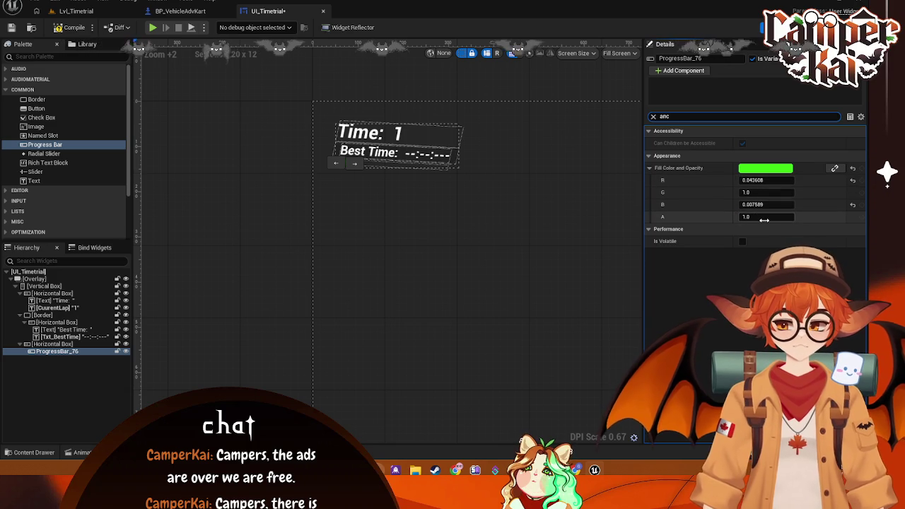
{"action": "left_click", "coordinate": [654, 117]}
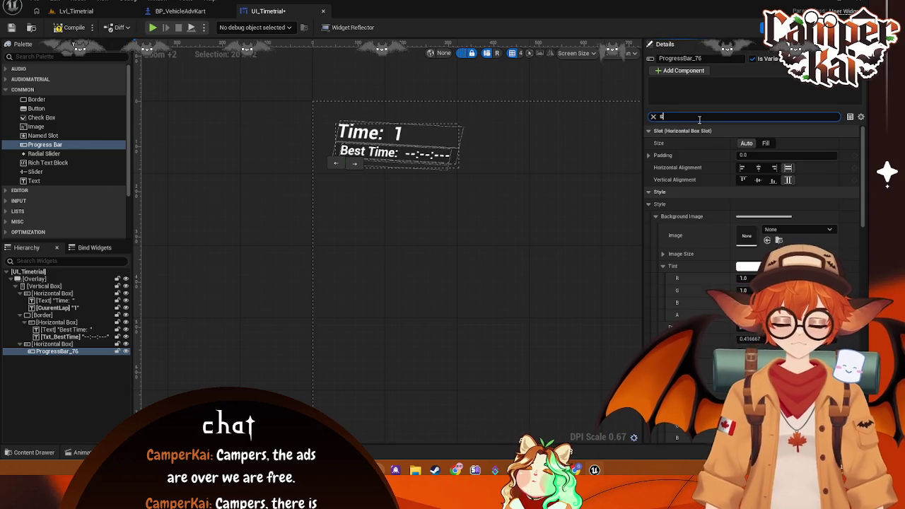
{"action": "type", "text": "str"}
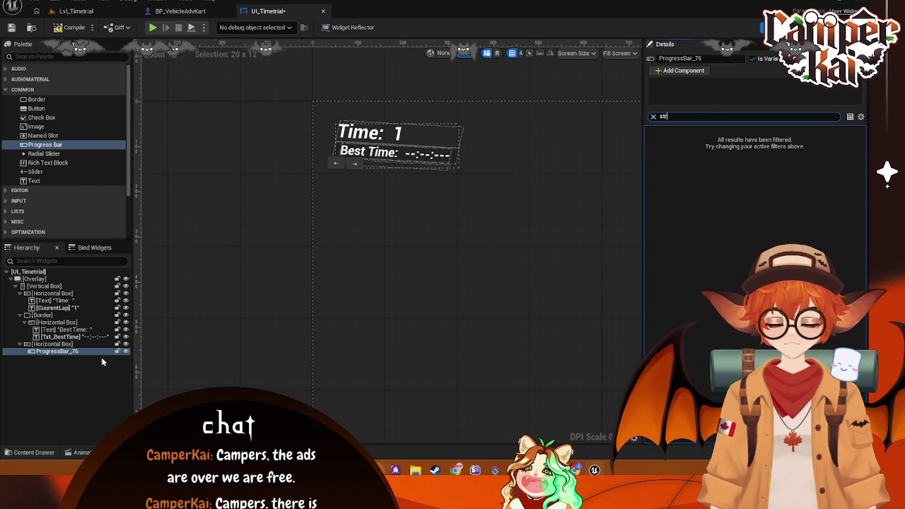
{"action": "key", "text": "BackSpace"}
{"action": "key", "text": "BackSpace"}
{"action": "key", "text": "BackSpace"}
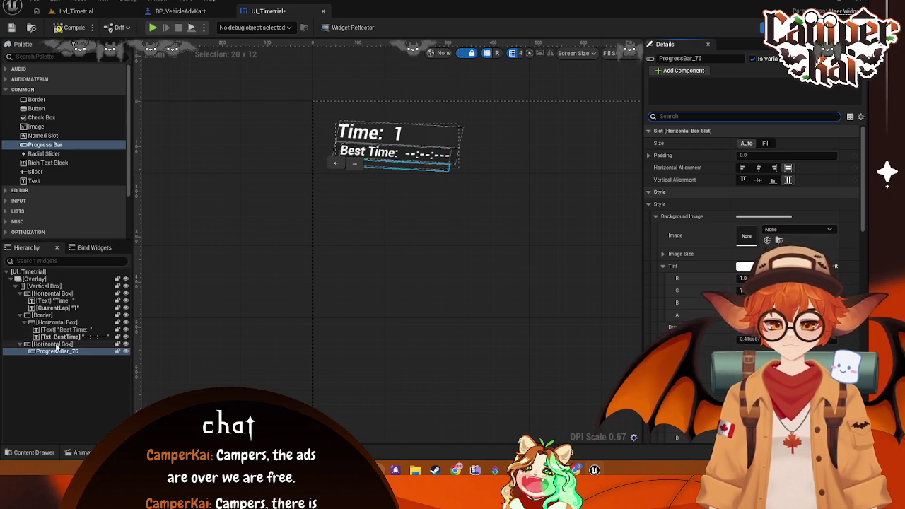
{"action": "left_click", "coordinate": [53, 344]}
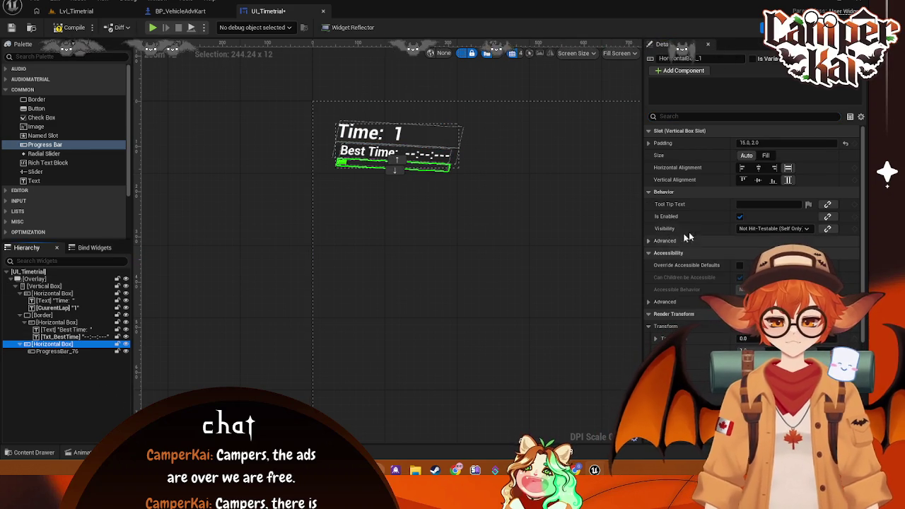
{"action": "key", "text": "Down"}
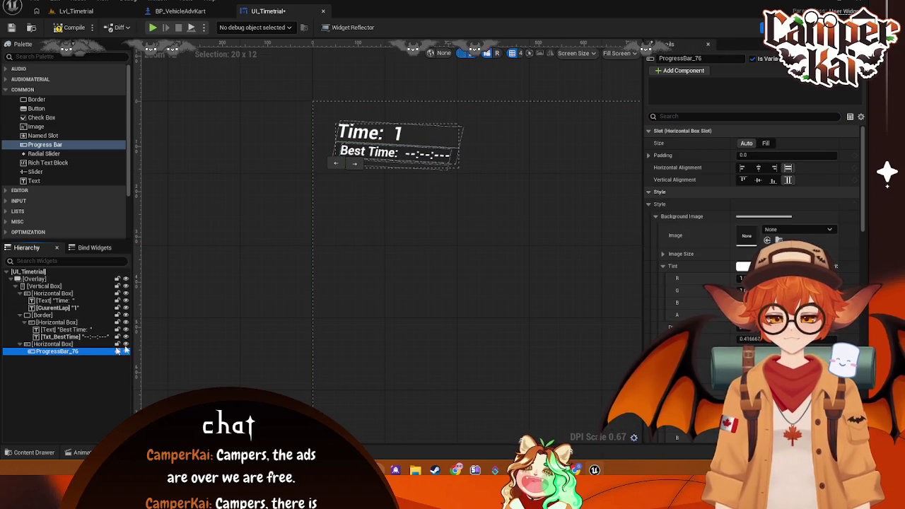
{"action": "left_click", "coordinate": [648, 154]}
{"action": "left_click", "coordinate": [648, 154]}
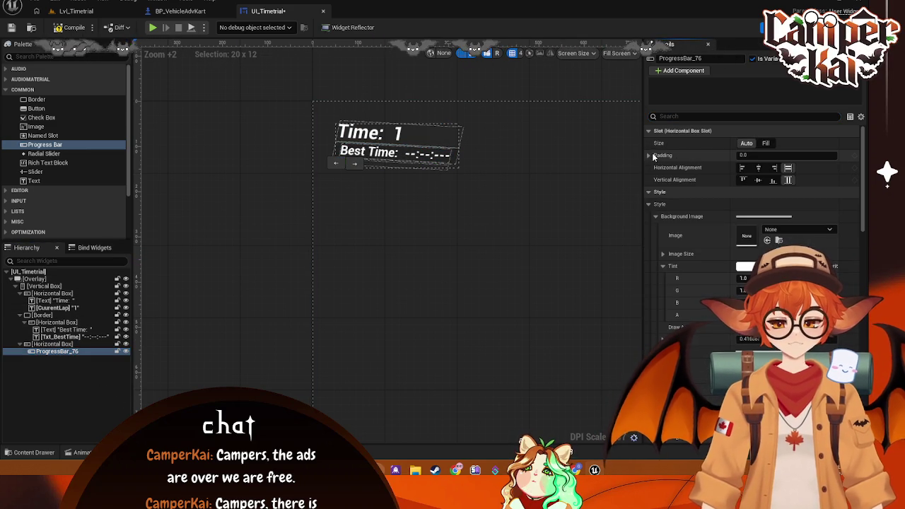
{"action": "left_click", "coordinate": [765, 143]}
{"action": "left_click", "coordinate": [463, 235]}
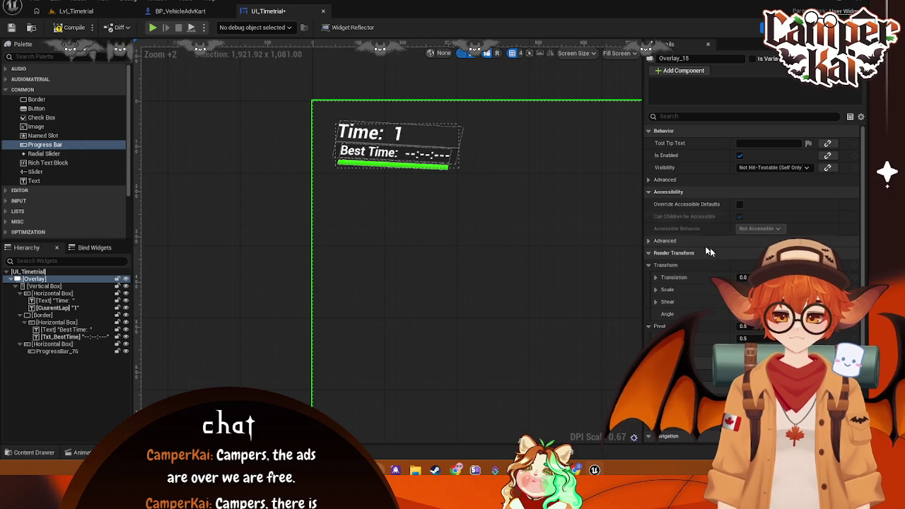
{"action": "left_click", "coordinate": [55, 351]}
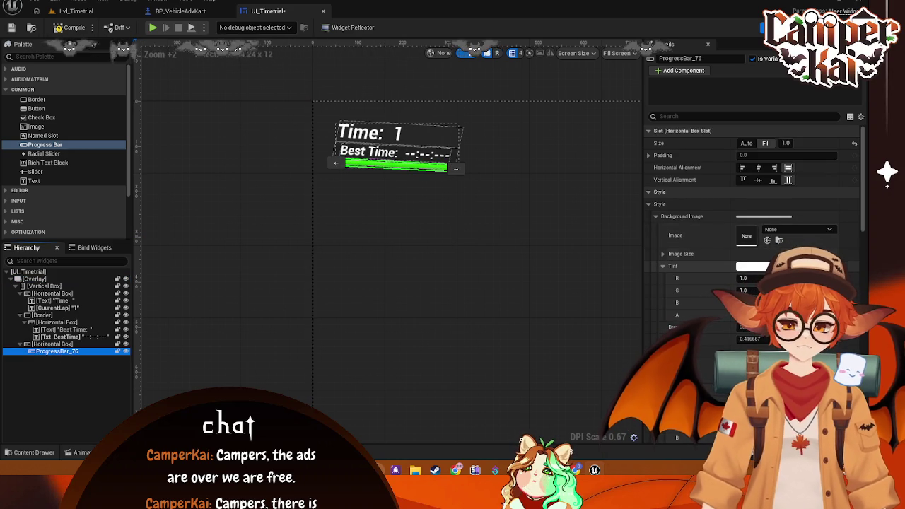
Step: Set the progress bar's Percent to 1.0 so the bar shows fully filled
{"action": "left_click", "coordinate": [648, 190]}
{"action": "left_click", "coordinate": [649, 201]}
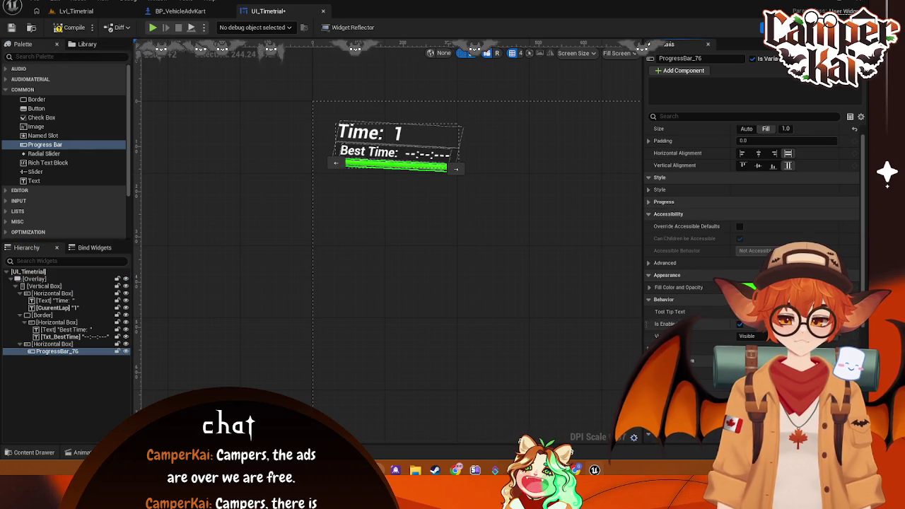
{"action": "left_click", "coordinate": [749, 287]}
{"action": "left_click", "coordinate": [775, 207]}
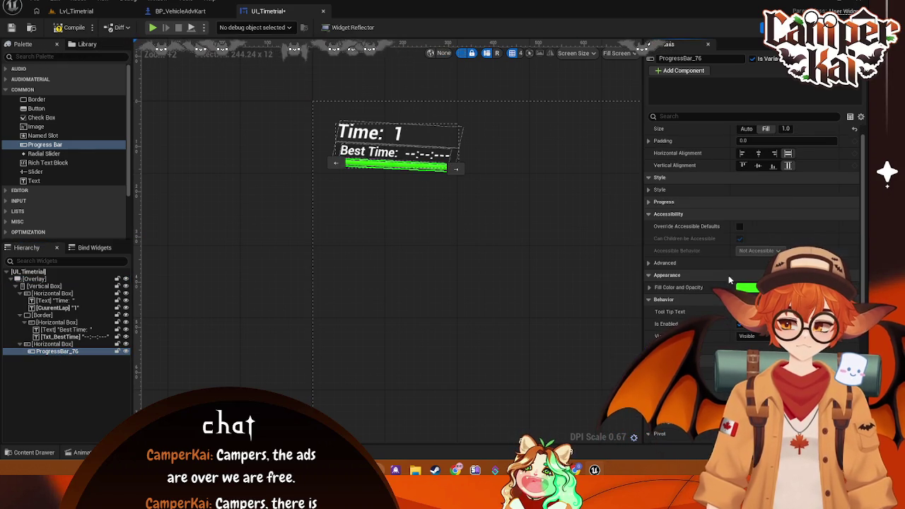
{"action": "scroll", "coordinate": [771, 205], "scroll_direction": "down", "scroll_amount": 3}
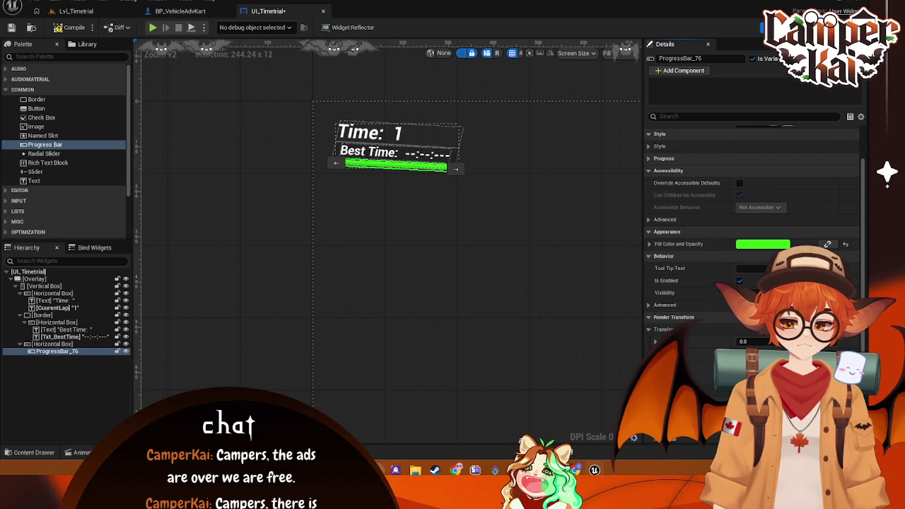
{"action": "left_click", "coordinate": [649, 171]}
{"action": "left_click", "coordinate": [648, 159]}
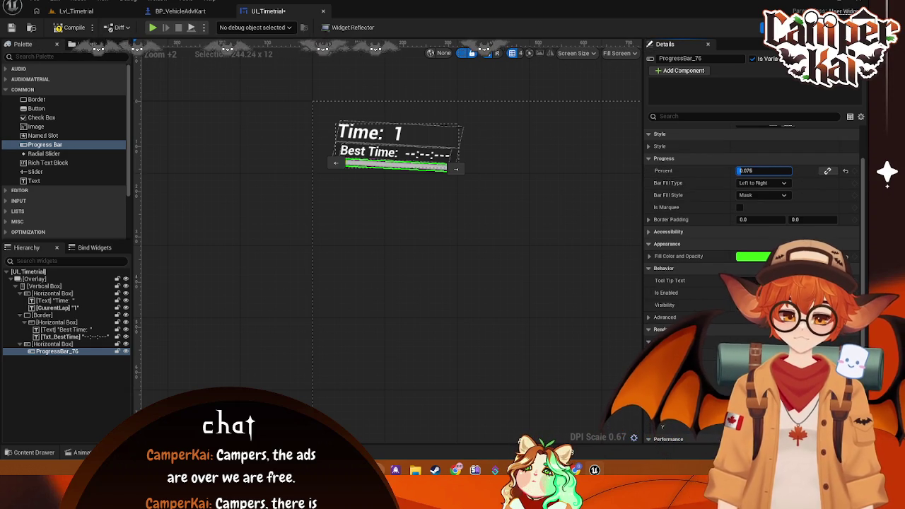
{"action": "type", "text": "1"}
{"action": "key", "text": "Return"}
Step: Check the Fill Color and Opacity and style image settings, then deselect the bar
{"action": "scroll", "coordinate": [744, 221], "scroll_direction": "up", "scroll_amount": 3}
{"action": "scroll", "coordinate": [744, 221], "scroll_direction": "down", "scroll_amount": 1}
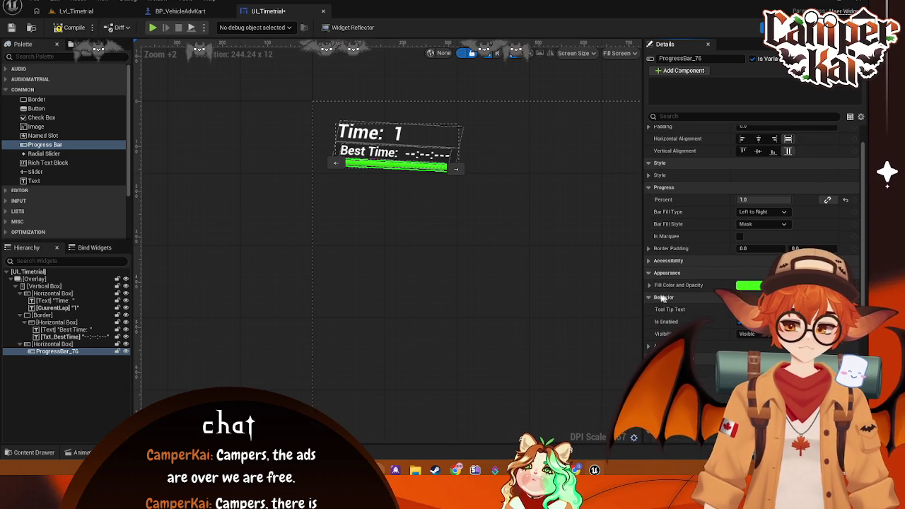
{"action": "left_click", "coordinate": [648, 286]}
{"action": "left_click", "coordinate": [649, 285]}
{"action": "left_click", "coordinate": [654, 177]}
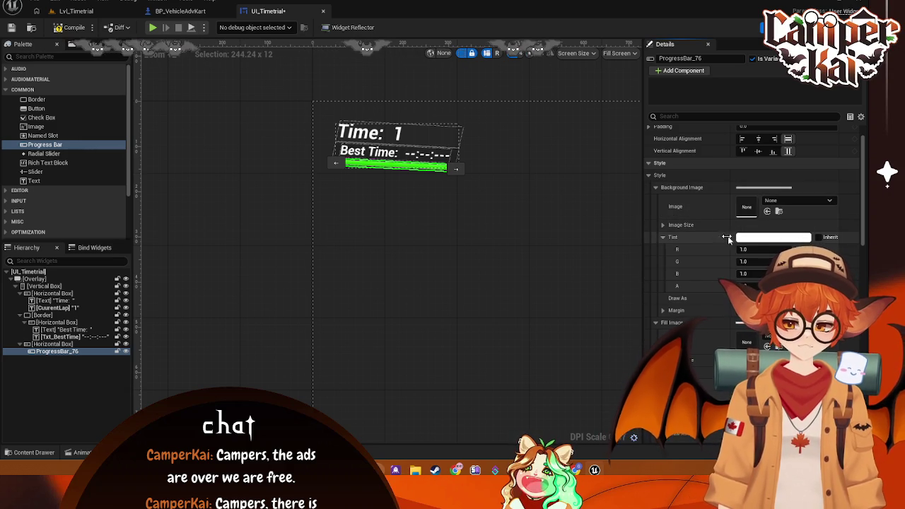
{"action": "left_click", "coordinate": [655, 188]}
{"action": "left_click", "coordinate": [657, 200]}
{"action": "left_click", "coordinate": [655, 212]}
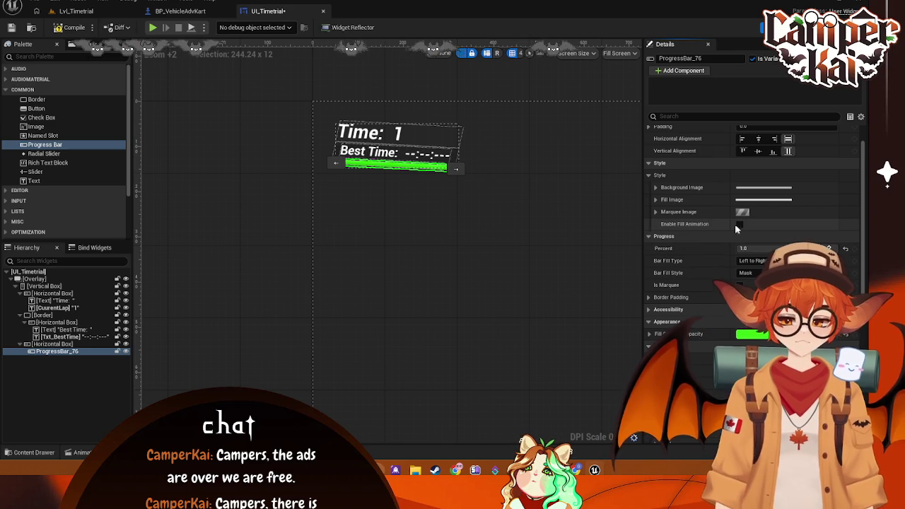
{"action": "mouse_move", "coordinate": [696, 225]}
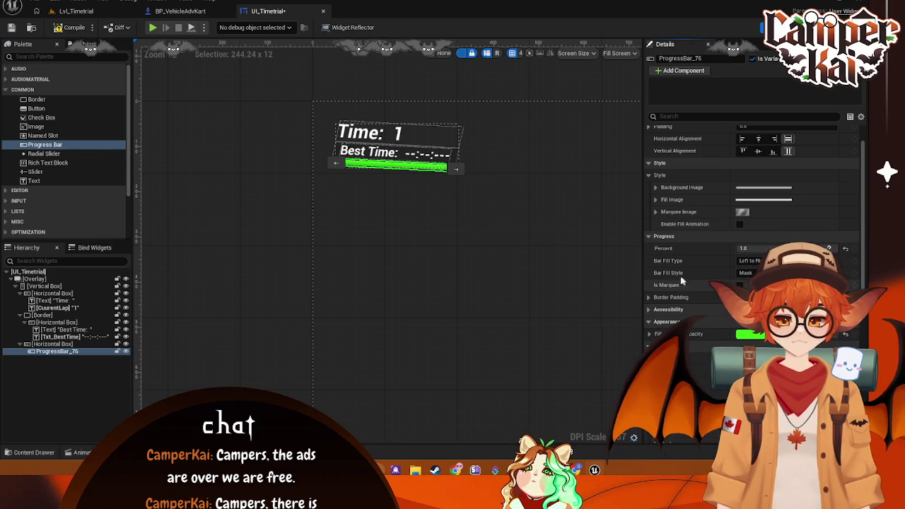
{"action": "left_click", "coordinate": [240, 217]}
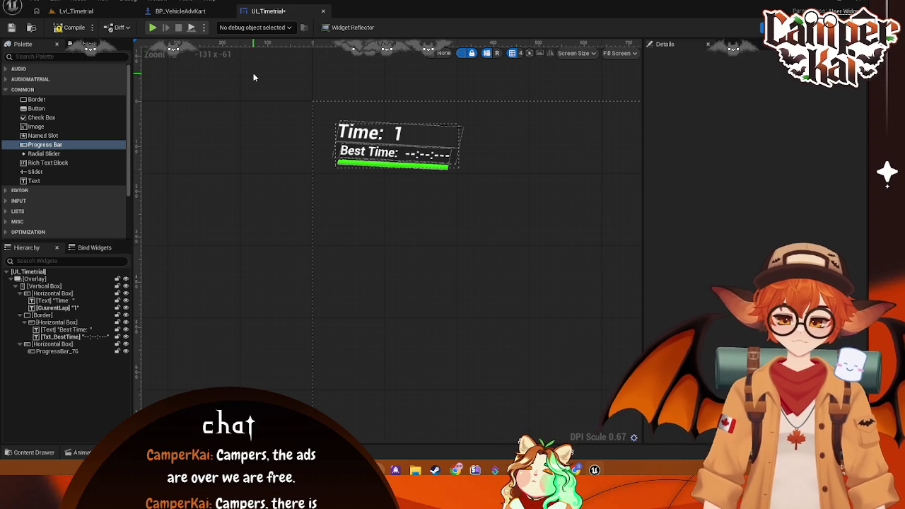
{"action": "left_click", "coordinate": [75, 10]}
{"action": "left_click", "coordinate": [223, 27]}
{"action": "key", "text": "w"}
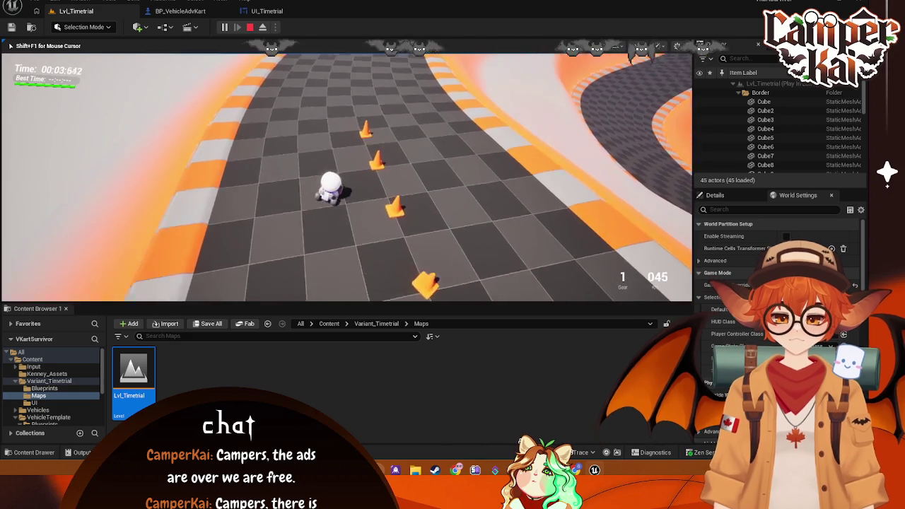
{"action": "key", "text": "Escape"}
{"action": "left_click", "coordinate": [267, 12]}
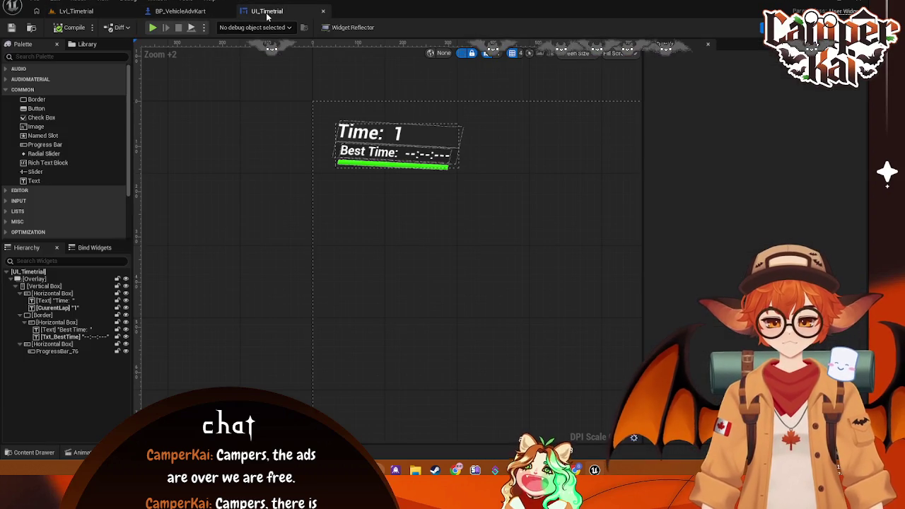
Step: Keep the progress bar's green Fill Color and select the widget's Overlay root
{"action": "left_click", "coordinate": [417, 167]}
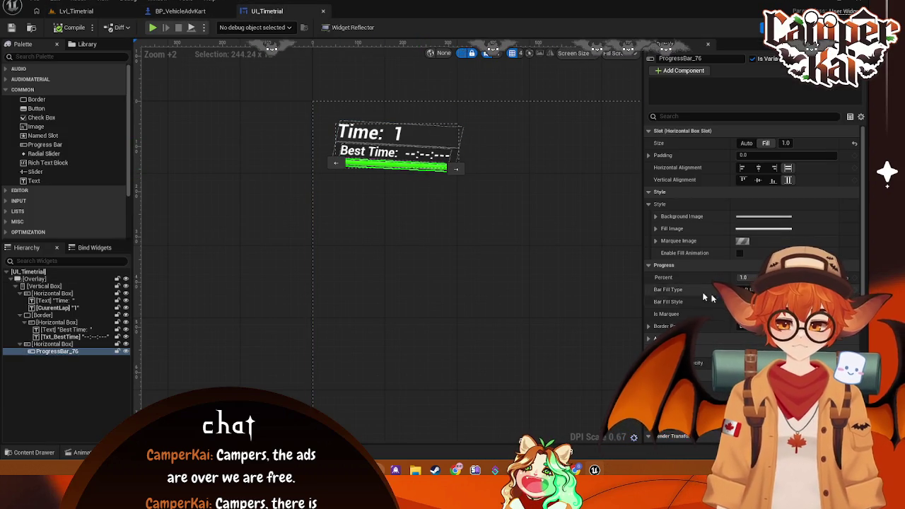
{"action": "scroll", "coordinate": [707, 311], "scroll_direction": "down", "scroll_amount": 3}
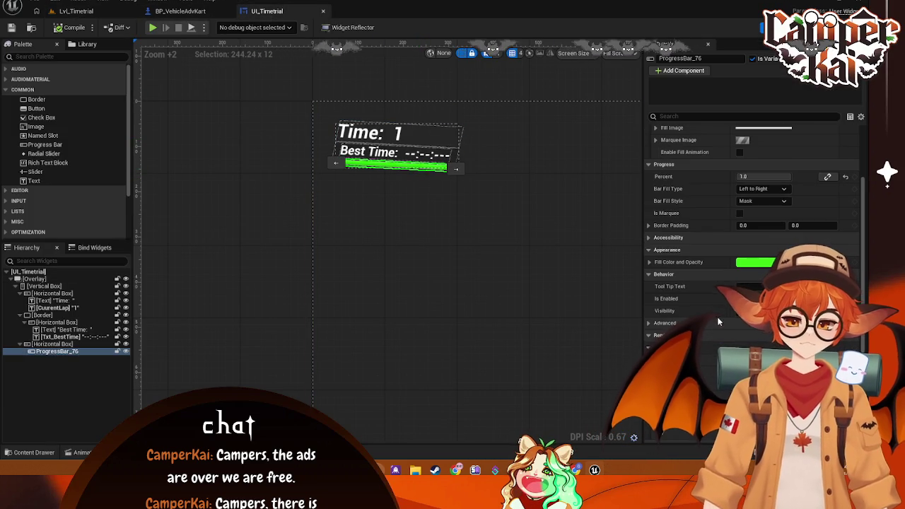
{"action": "left_click", "coordinate": [752, 263]}
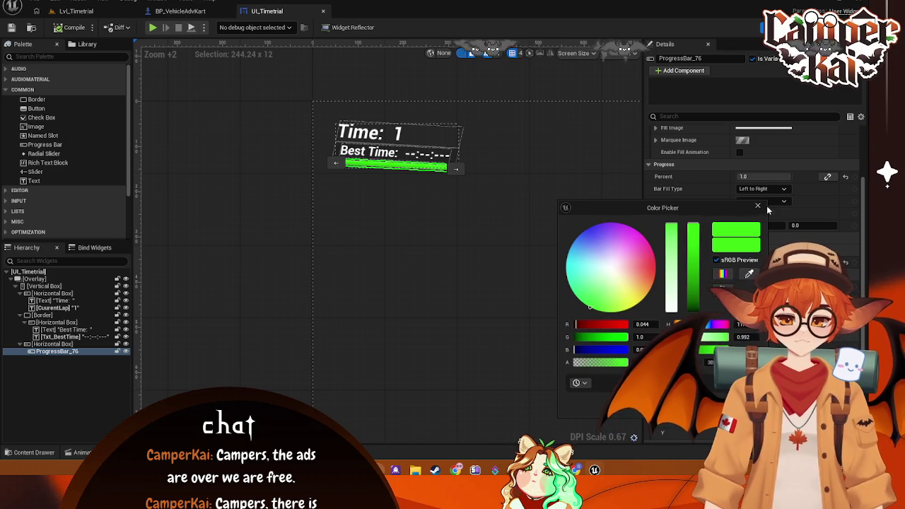
{"action": "left_click", "coordinate": [757, 207]}
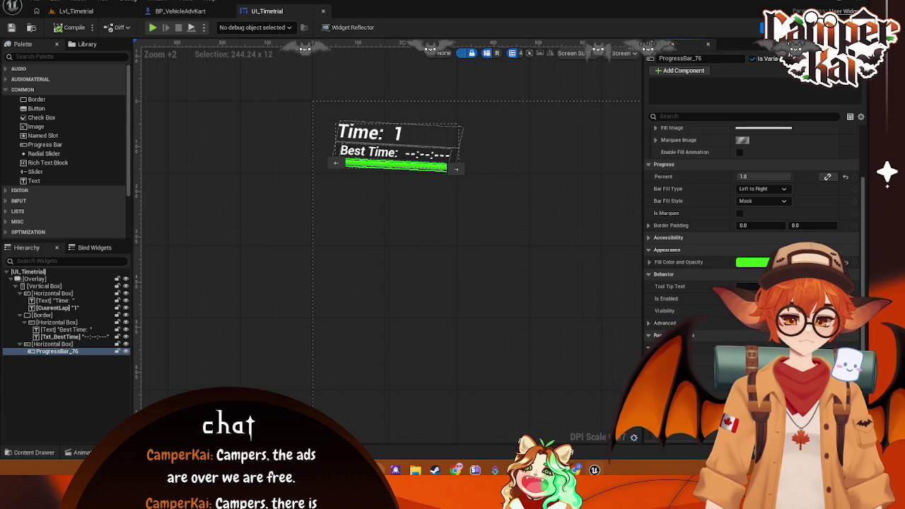
{"action": "left_click", "coordinate": [575, 240]}
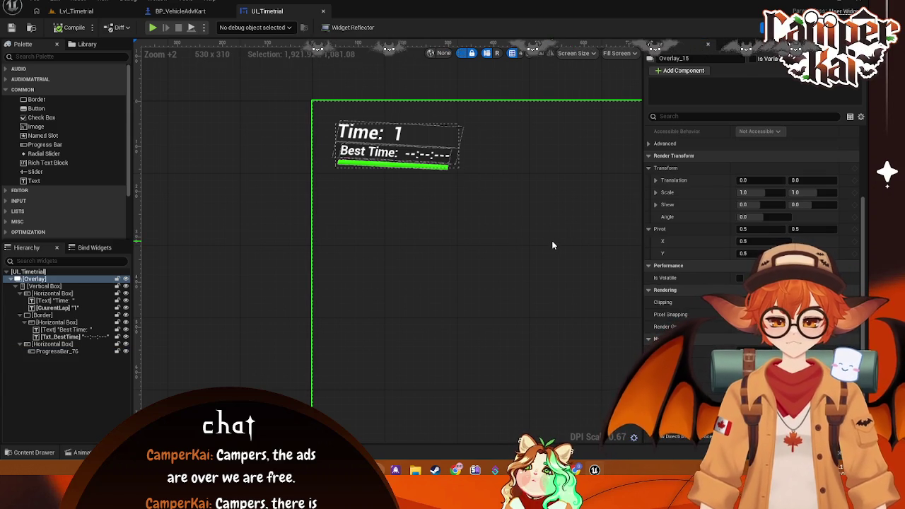
Step: Capture a screenshot of the timer widget and return to the BP_VehicleAdvKart blueprint
{"action": "left_click_drag", "start_coordinate": [322, 109], "coordinate": [496, 188]}
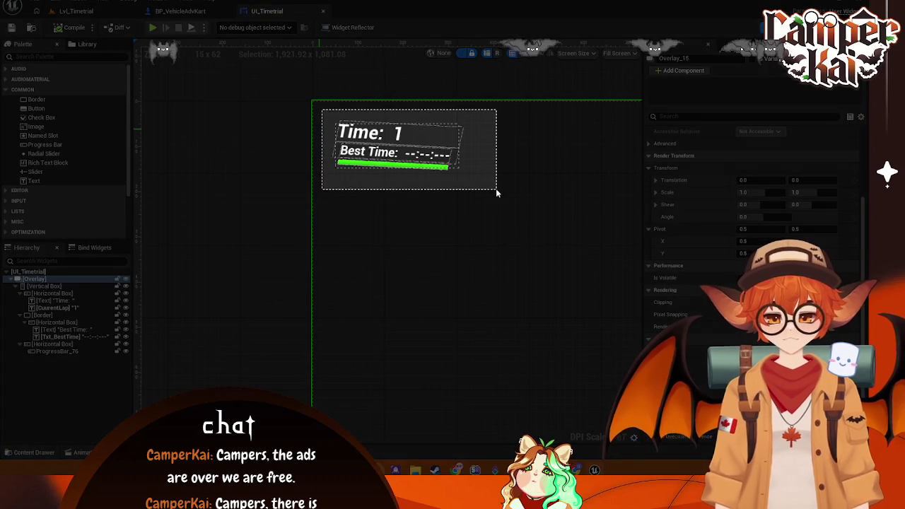
{"action": "left_click", "coordinate": [501, 204]}
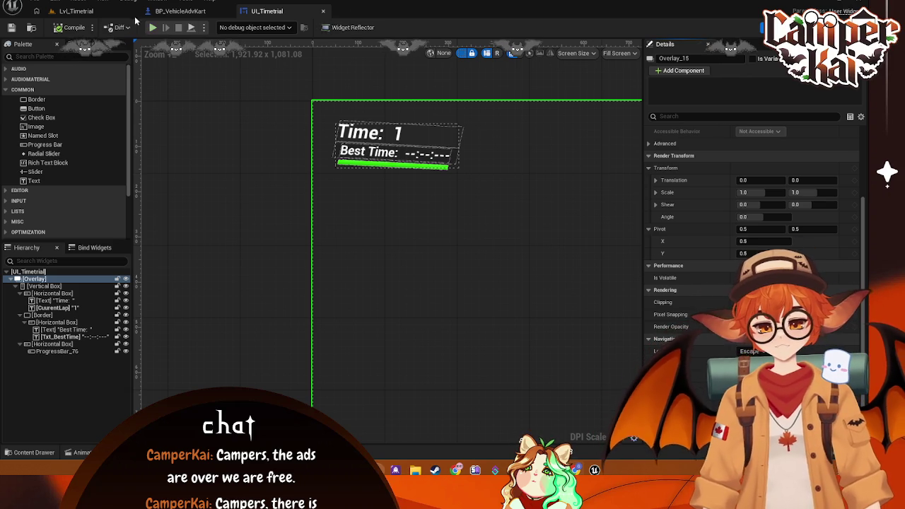
{"action": "left_click", "coordinate": [170, 11]}
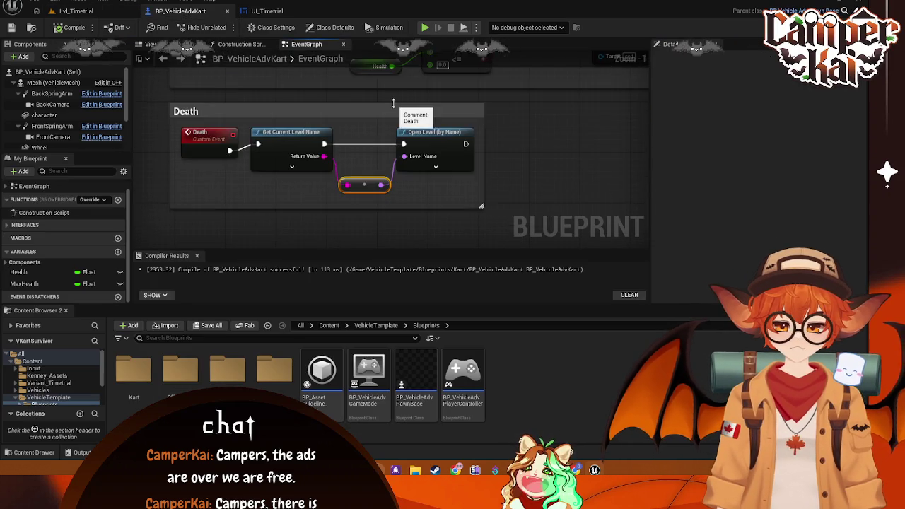
{"action": "scroll", "coordinate": [424, 169], "scroll_direction": "down", "scroll_amount": 1}
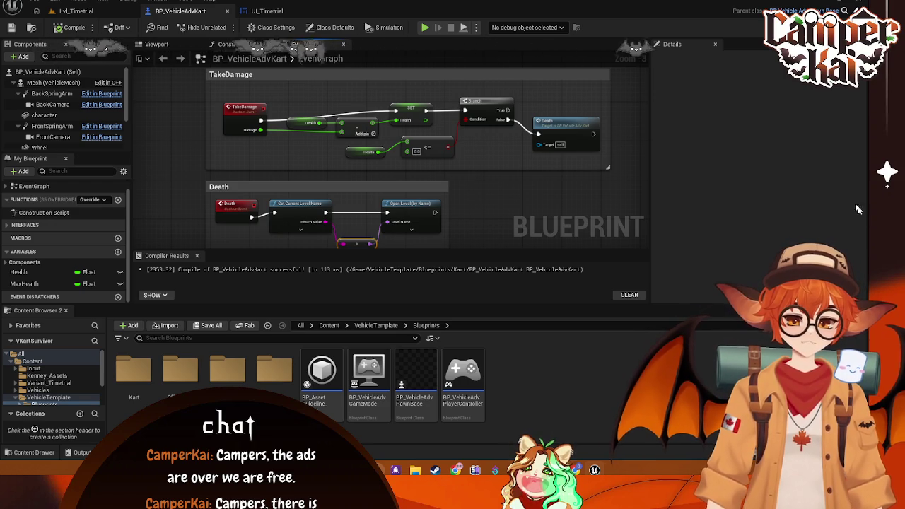
{"action": "left_click", "coordinate": [269, 12]}
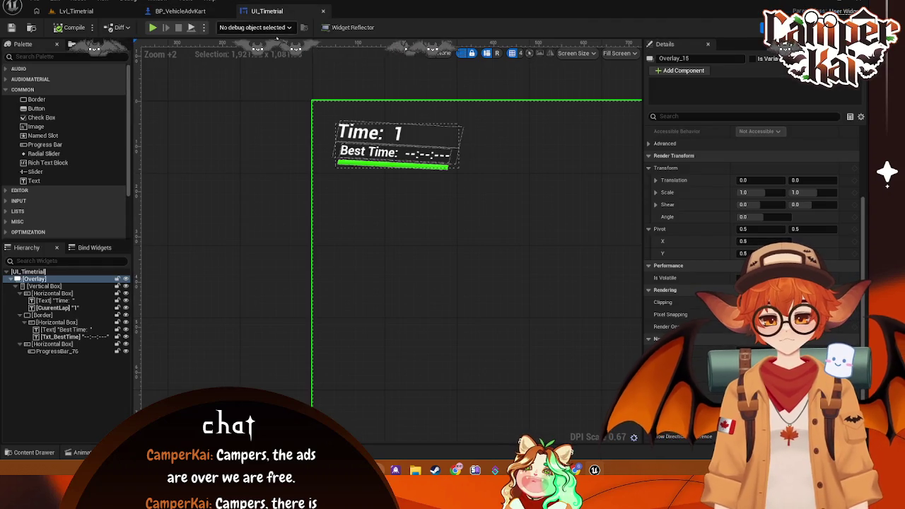
Step: Reset ProgressBar_76's Percent to 0.0 and create a new binding function for it
{"action": "left_click", "coordinate": [56, 350]}
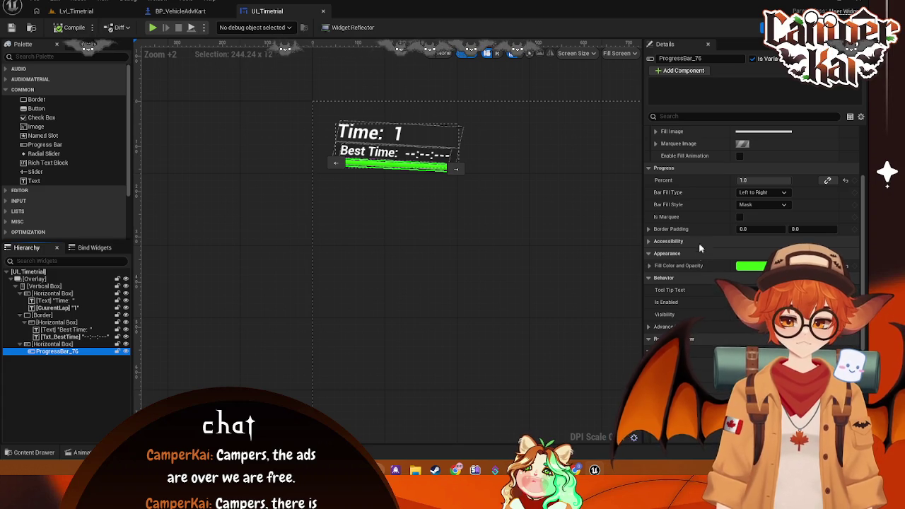
{"action": "left_click", "coordinate": [847, 182]}
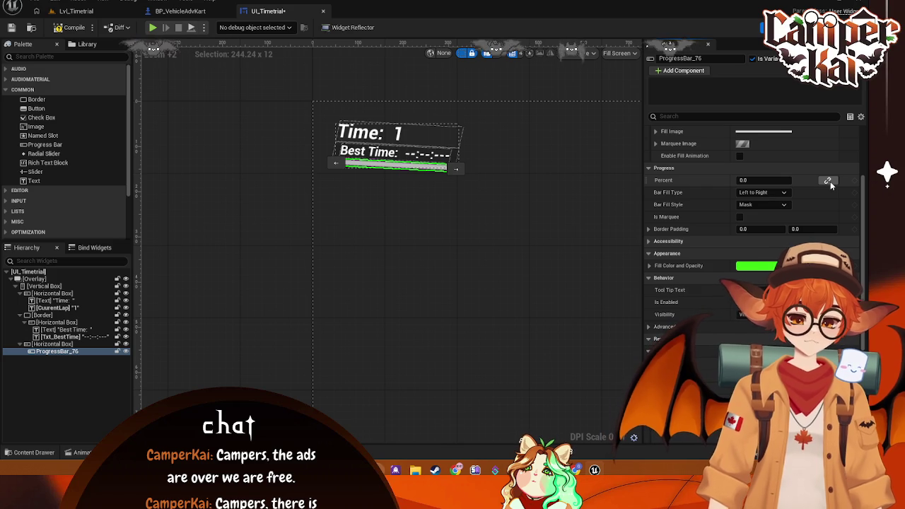
{"action": "right_click", "coordinate": [701, 182]}
{"action": "left_click", "coordinate": [827, 181]}
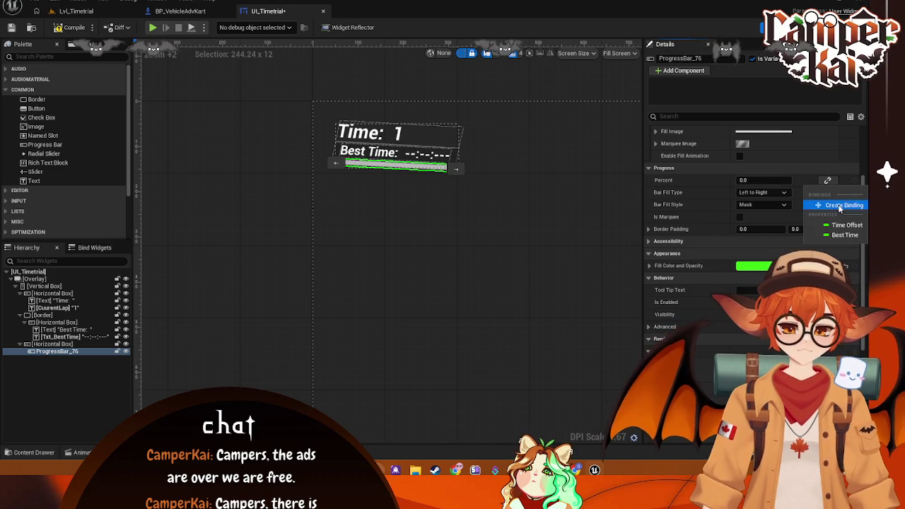
{"action": "left_click", "coordinate": [841, 205]}
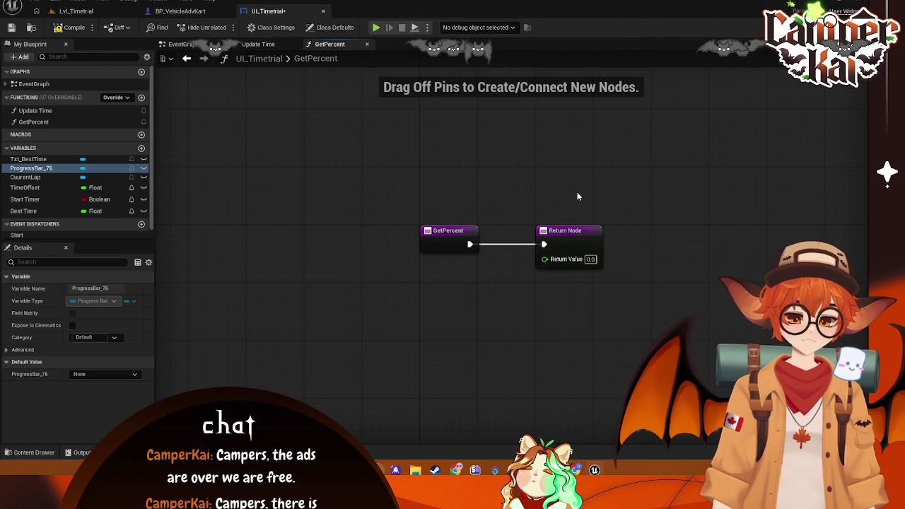
Step: Add a Get Player Pawn node to the GetPercent graph
{"action": "left_click_drag", "start_coordinate": [578, 197], "coordinate": [552, 172]}
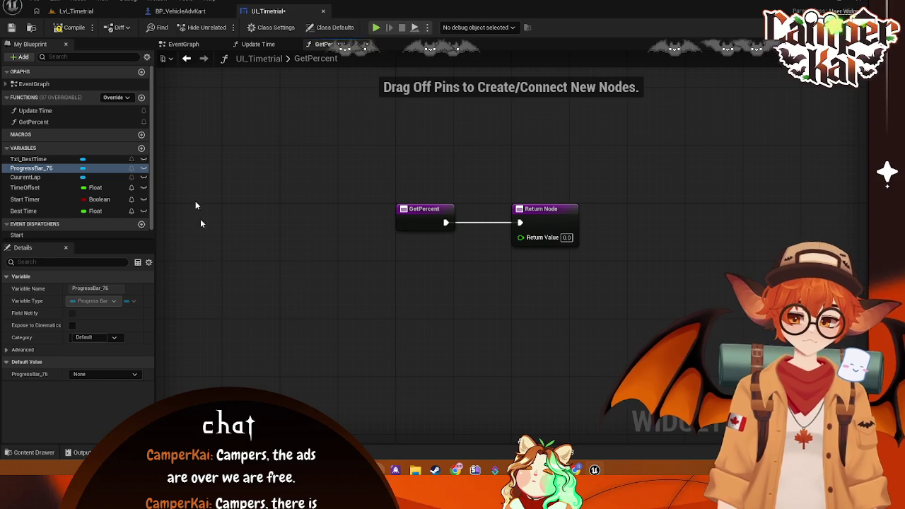
{"action": "right_click", "coordinate": [393, 308]}
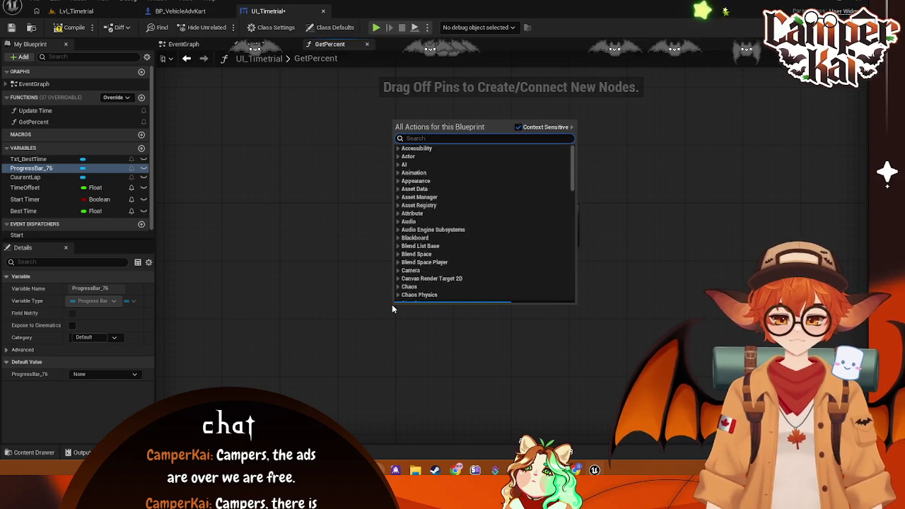
{"action": "type", "text": "get plau"}
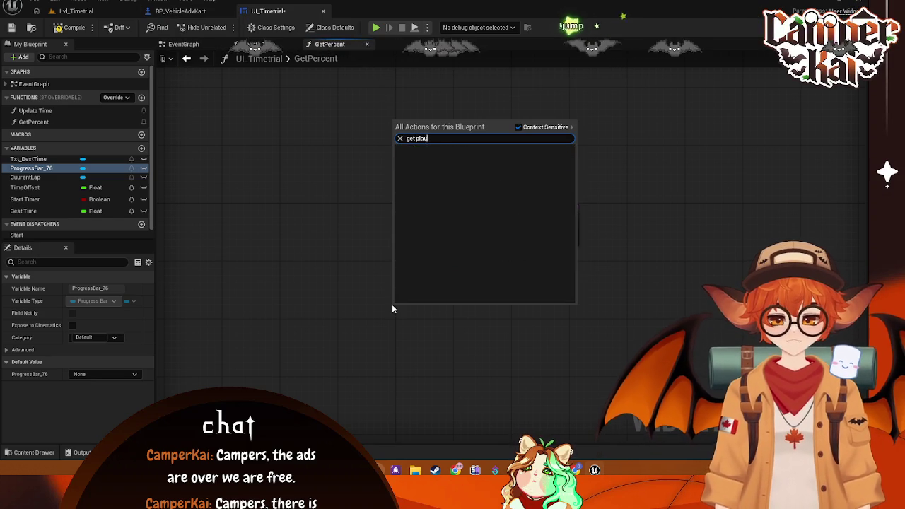
{"action": "key", "text": "BackSpace"}
{"action": "type", "text": "y"}
{"action": "left_click", "coordinate": [450, 177]}
{"action": "mouse_move", "coordinate": [432, 309]}
{"action": "left_mouse_down"}
{"action": "mouse_move", "coordinate": [281, 264]}
{"action": "mouse_move", "coordinate": [302, 281]}
{"action": "left_mouse_up"}
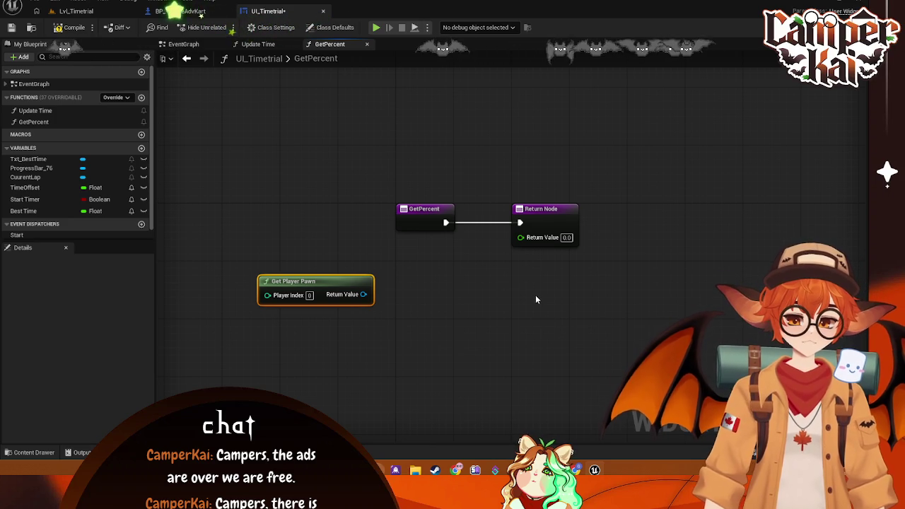
Step: Cast the pawn's Return Value to BP_VehicleAdvKart and arrange both nodes
{"action": "mouse_move", "coordinate": [341, 282]}
{"action": "left_mouse_down"}
{"action": "mouse_move", "coordinate": [345, 261]}
{"action": "mouse_move", "coordinate": [418, 285]}
{"action": "left_mouse_up"}
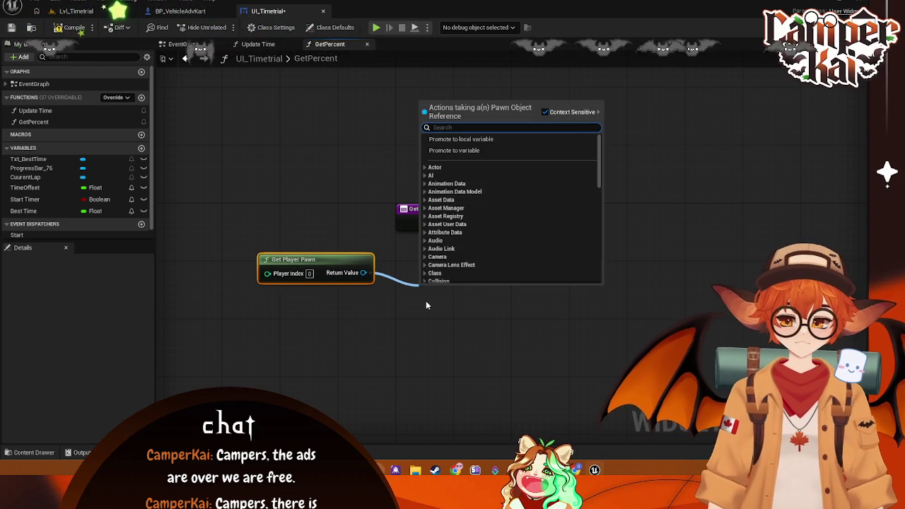
{"action": "type", "text": "cast to"}
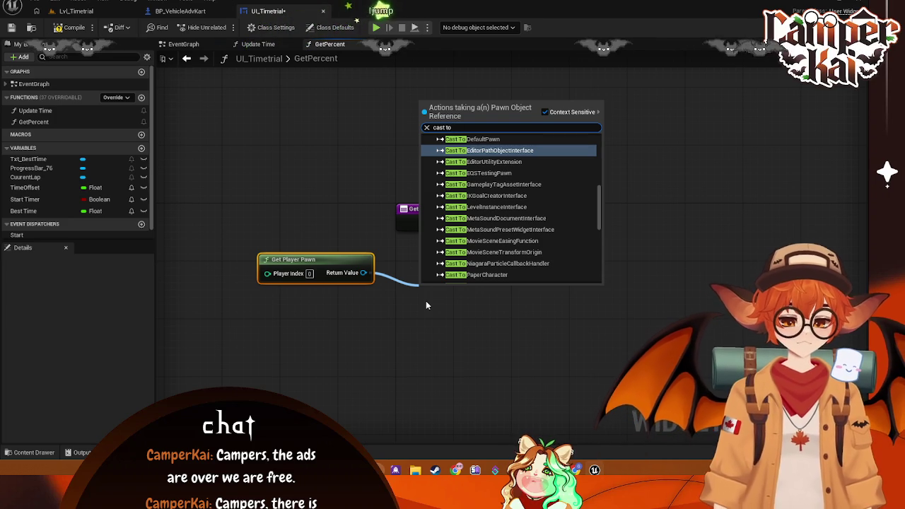
{"action": "type", "text": " bp_"}
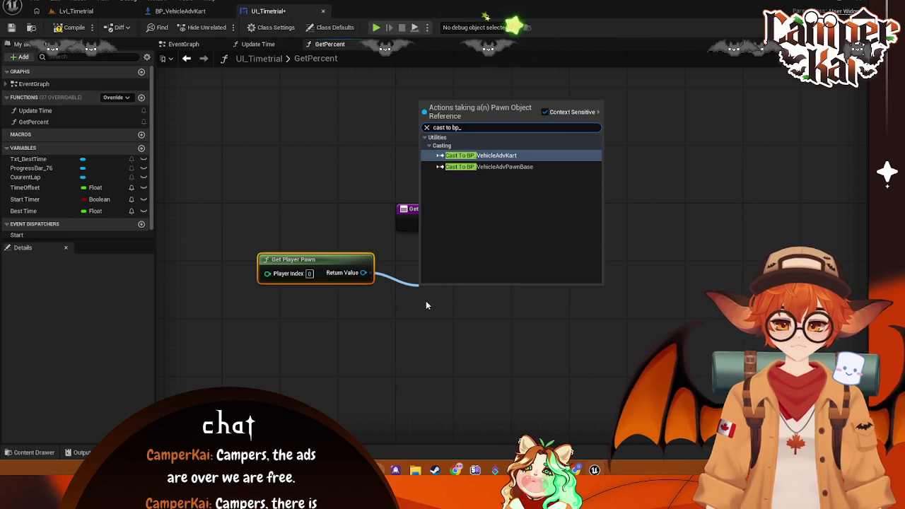
{"action": "left_click", "coordinate": [480, 155]}
{"action": "left_click_drag", "start_coordinate": [460, 292], "coordinate": [432, 264]}
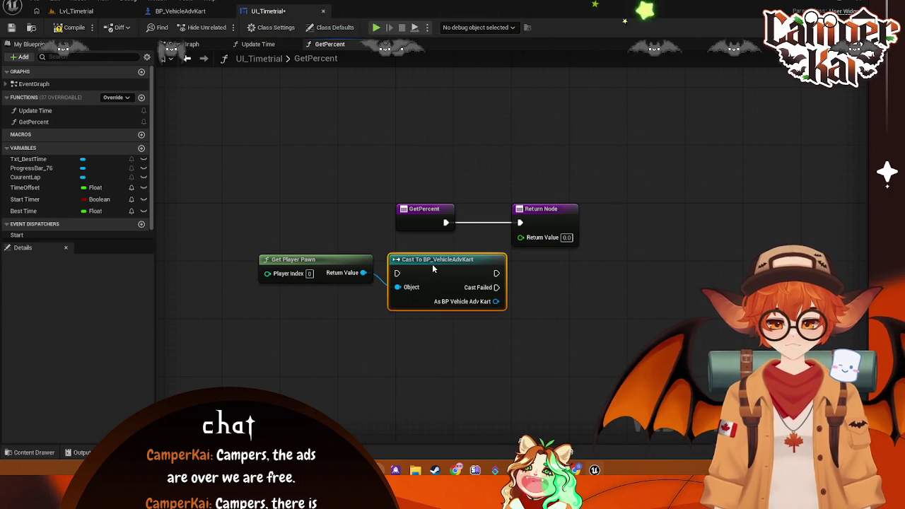
{"action": "left_click_drag", "start_coordinate": [304, 260], "coordinate": [296, 300]}
{"action": "left_click_drag", "start_coordinate": [444, 265], "coordinate": [436, 273]}
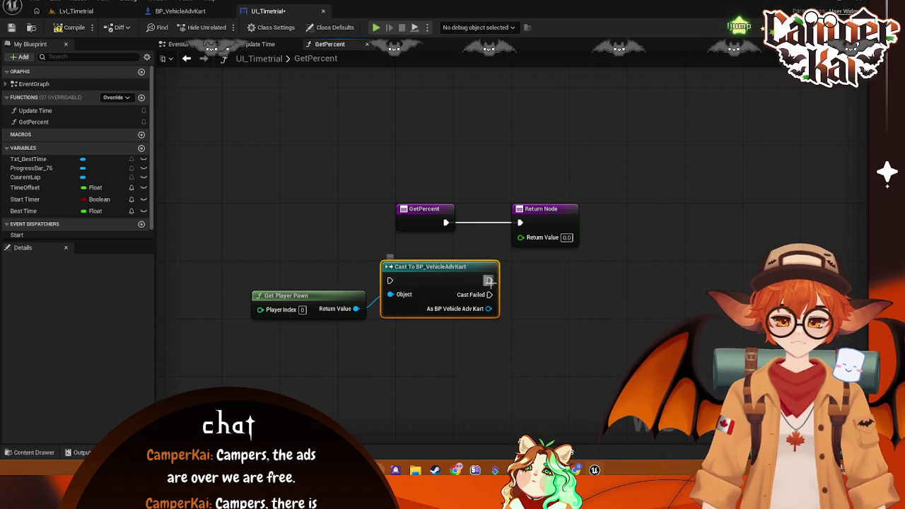
Step: Add Health and Max Health getters from the cast's kart output
{"action": "mouse_move", "coordinate": [488, 309]}
{"action": "left_mouse_down"}
{"action": "mouse_move", "coordinate": [515, 319]}
{"action": "mouse_move", "coordinate": [550, 314]}
{"action": "left_mouse_up"}
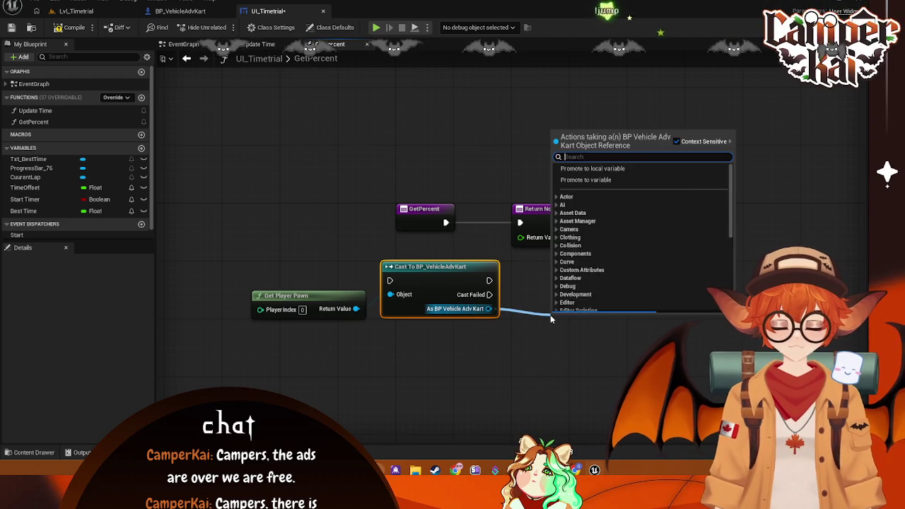
{"action": "type", "text": "gethealth"}
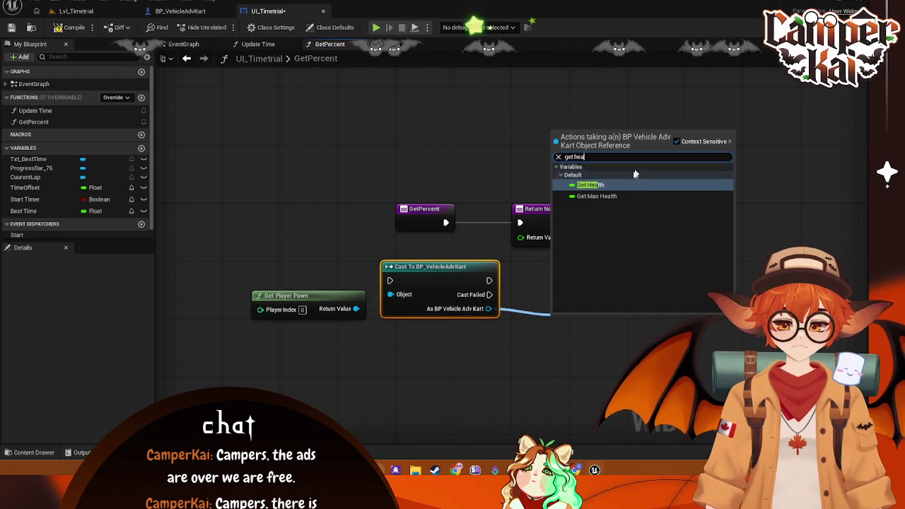
{"action": "left_click", "coordinate": [621, 188]}
{"action": "left_click_drag", "start_coordinate": [585, 280], "coordinate": [578, 256]}
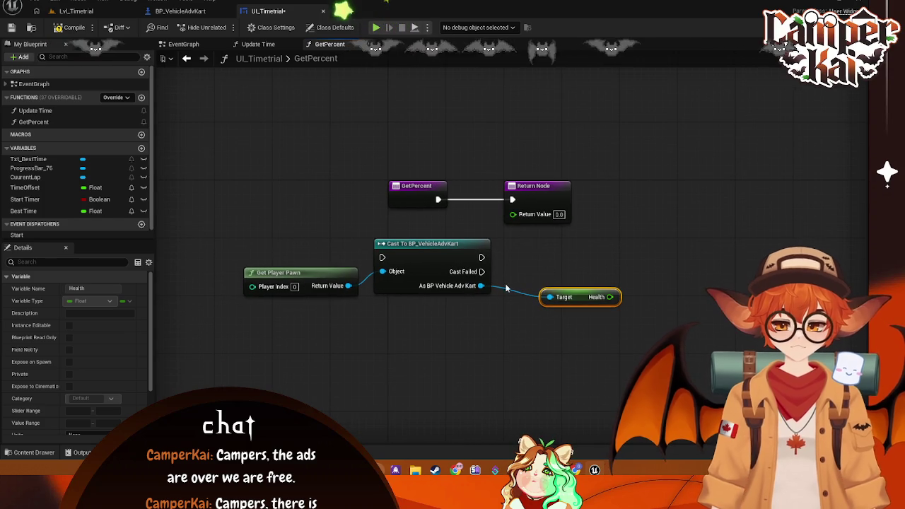
{"action": "left_click_drag", "start_coordinate": [480, 287], "coordinate": [535, 344]}
{"action": "type", "text": "get"}
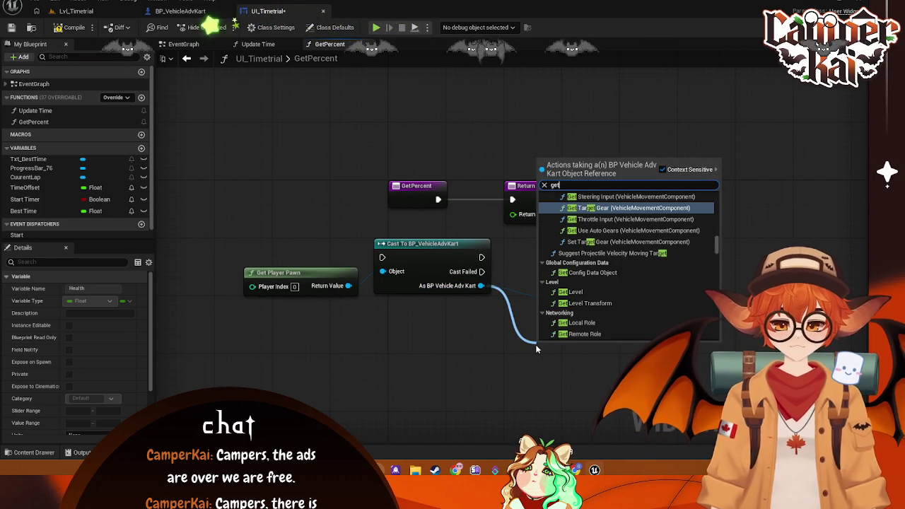
{"action": "type", "text": " max he"}
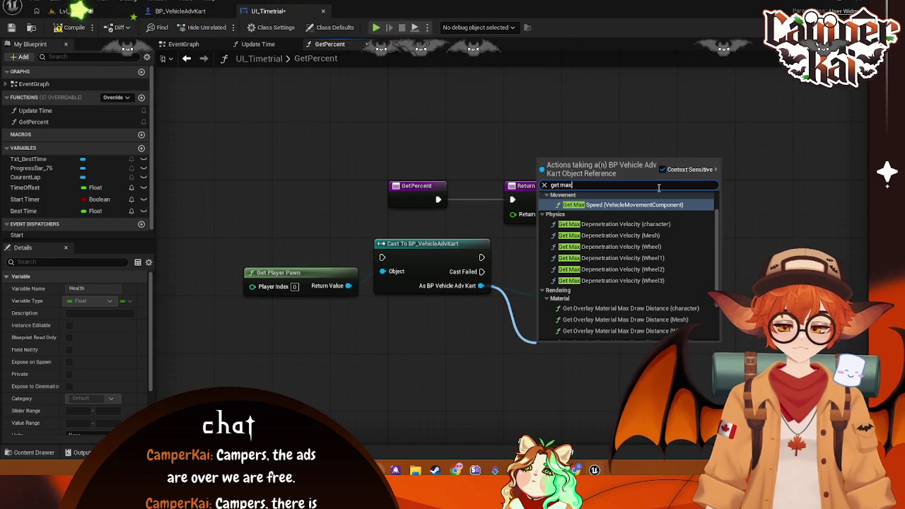
{"action": "key", "text": "Return"}
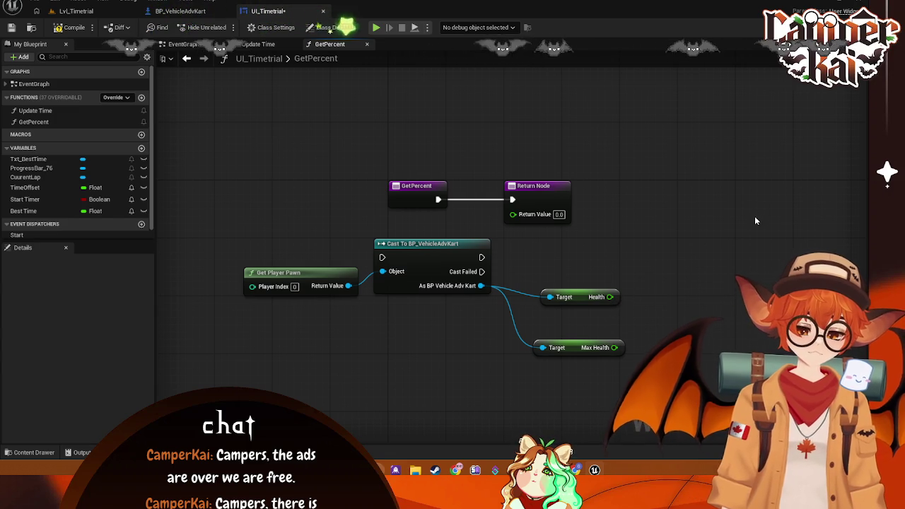
Step: Divide Health by Max Health and wire the result to the Return Value
{"action": "left_click_drag", "start_coordinate": [572, 325], "coordinate": [636, 236]}
{"action": "type", "text": "div"}
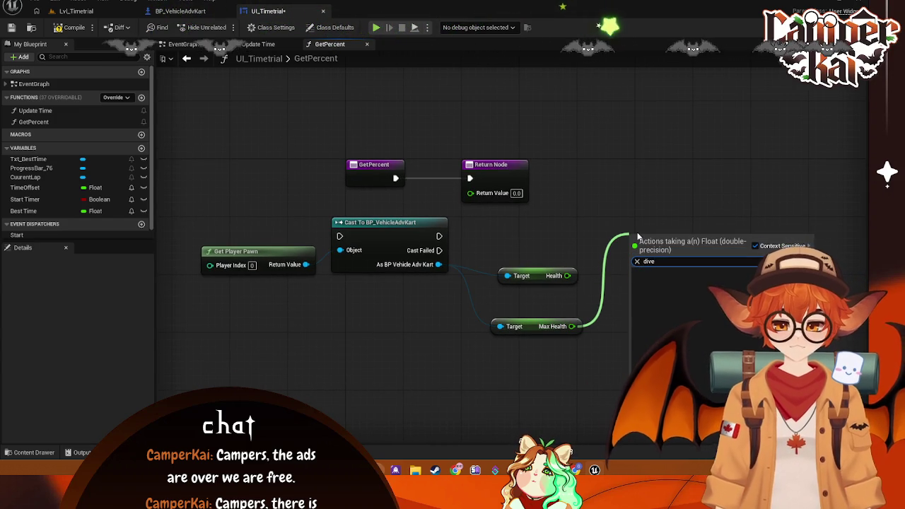
{"action": "key", "text": "Return"}
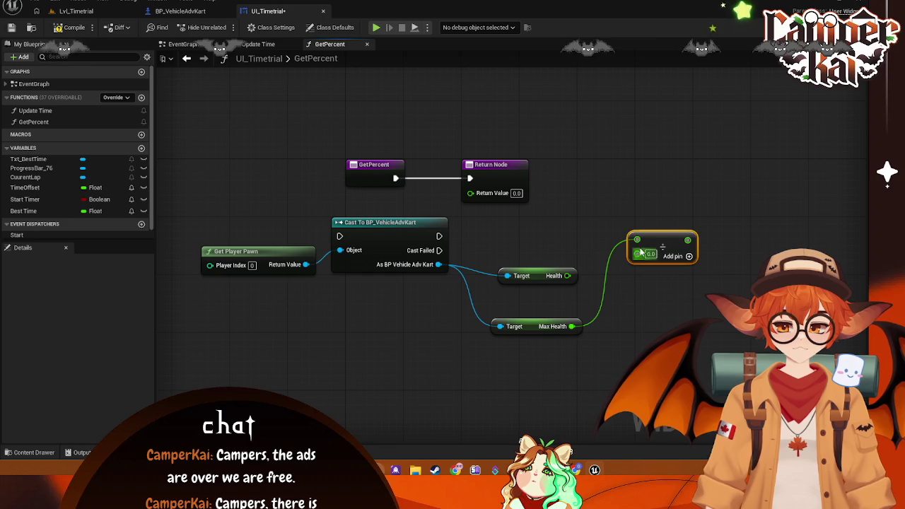
{"action": "mouse_move", "coordinate": [572, 276]}
{"action": "left_mouse_down"}
{"action": "mouse_move", "coordinate": [636, 240]}
{"action": "mouse_move", "coordinate": [641, 265]}
{"action": "left_mouse_up"}
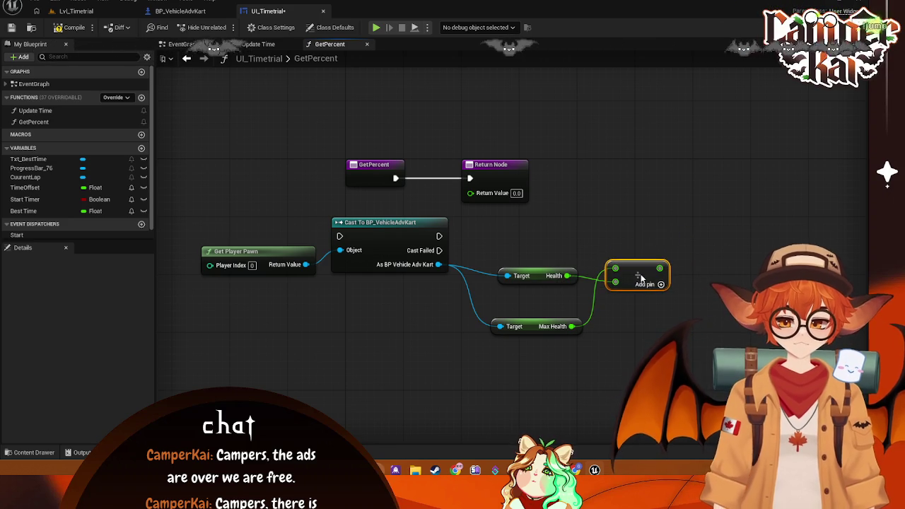
{"action": "left_click_drag", "start_coordinate": [622, 232], "coordinate": [433, 158]}
{"action": "mouse_move", "coordinate": [545, 82]}
{"action": "left_mouse_down"}
{"action": "mouse_move", "coordinate": [323, 146]}
{"action": "mouse_move", "coordinate": [514, 150]}
{"action": "mouse_move", "coordinate": [543, 179]}
{"action": "left_mouse_up"}
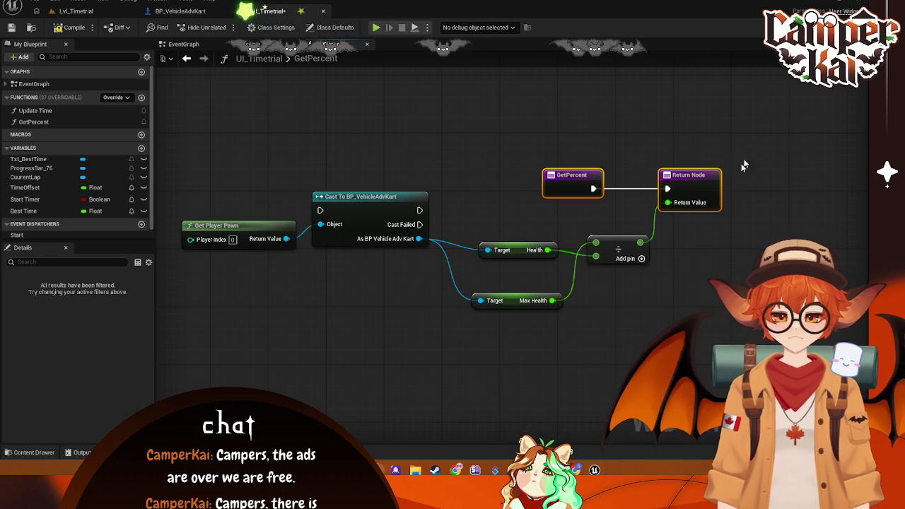
Step: Screenshot the finished GetPercent graph
{"action": "key", "text": "super+shift+s"}
{"action": "mouse_move", "coordinate": [754, 134]}
{"action": "left_mouse_down"}
{"action": "mouse_move", "coordinate": [238, 377]}
{"action": "mouse_move", "coordinate": [176, 375]}
{"action": "mouse_move", "coordinate": [170, 336]}
{"action": "left_mouse_up"}
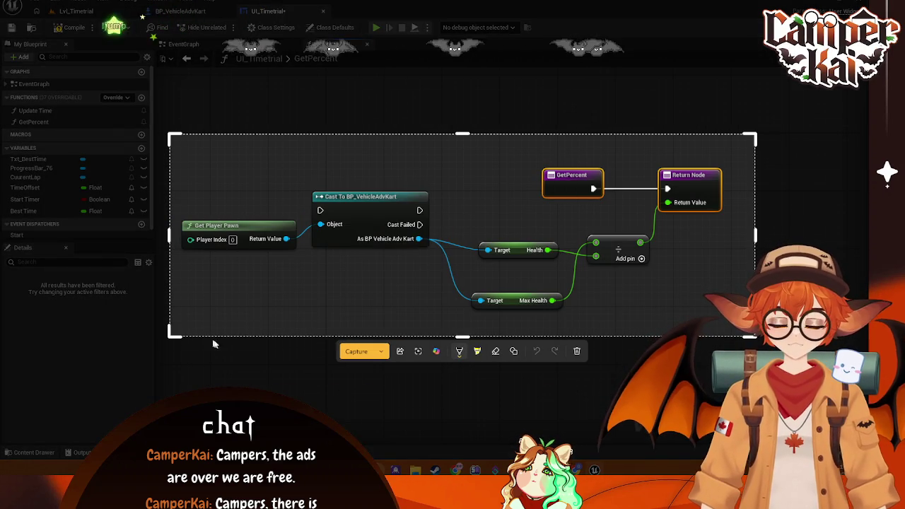
{"action": "left_click", "coordinate": [349, 349]}
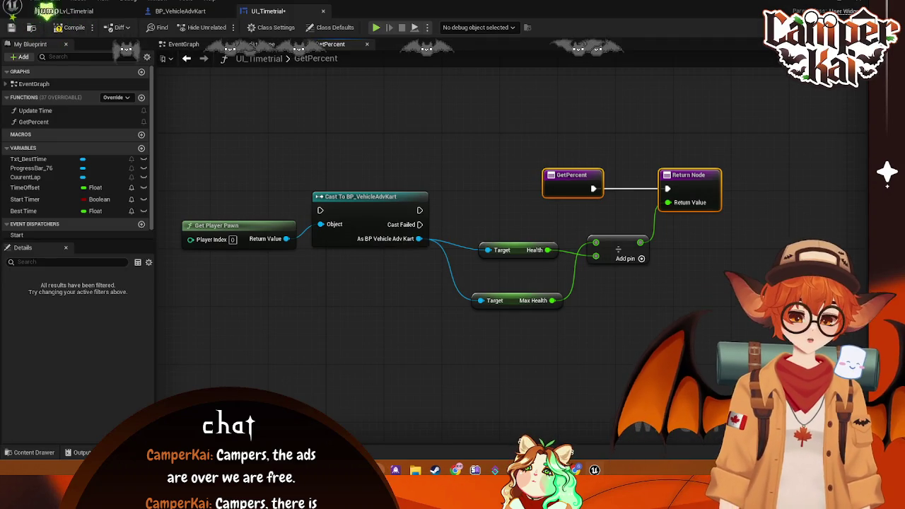
{"action": "left_click", "coordinate": [751, 325]}
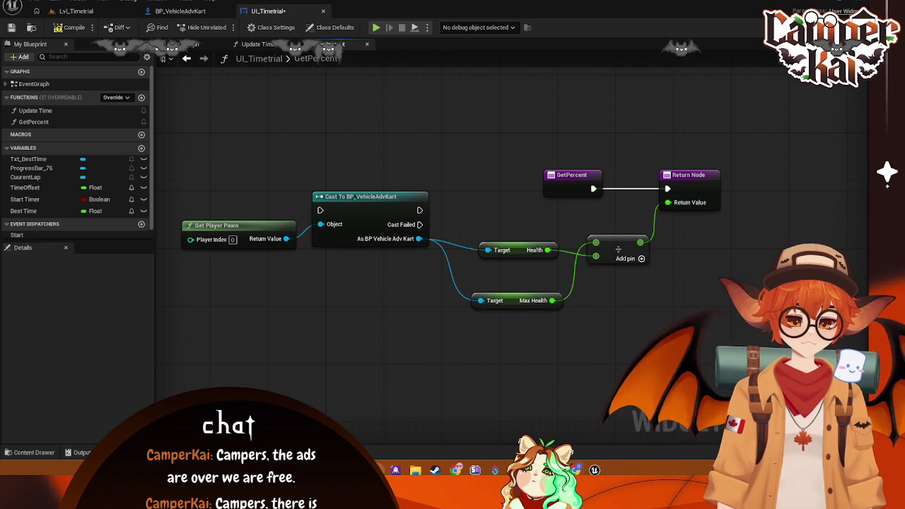
Step: Break the GetPercent-to-Return link and route execution through the Cast into the Return Node
{"action": "left_click_drag", "start_coordinate": [639, 191], "coordinate": [640, 191]}
{"action": "left_click", "coordinate": [665, 152]}
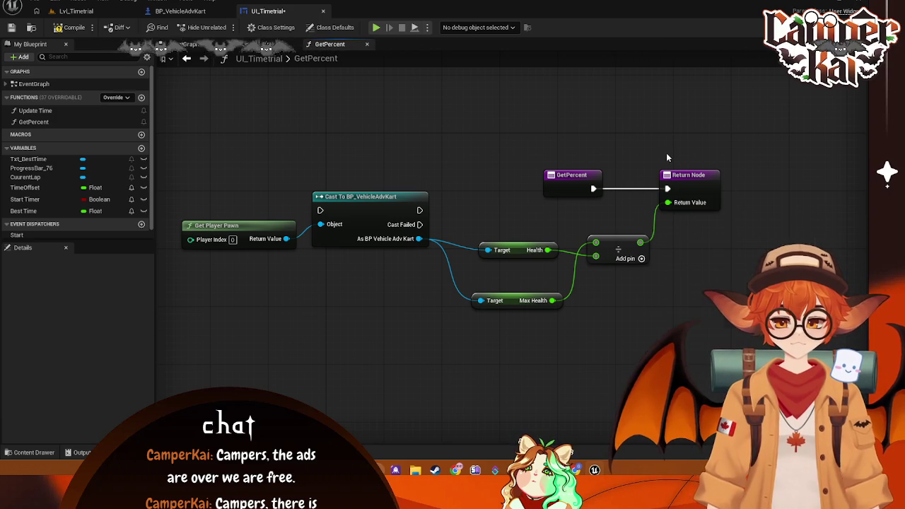
{"action": "right_click", "coordinate": [669, 190]}
{"action": "left_click", "coordinate": [708, 216]}
{"action": "mouse_move", "coordinate": [555, 180]}
{"action": "left_mouse_down"}
{"action": "mouse_move", "coordinate": [242, 173]}
{"action": "mouse_move", "coordinate": [213, 182]}
{"action": "mouse_move", "coordinate": [319, 210]}
{"action": "left_mouse_up"}
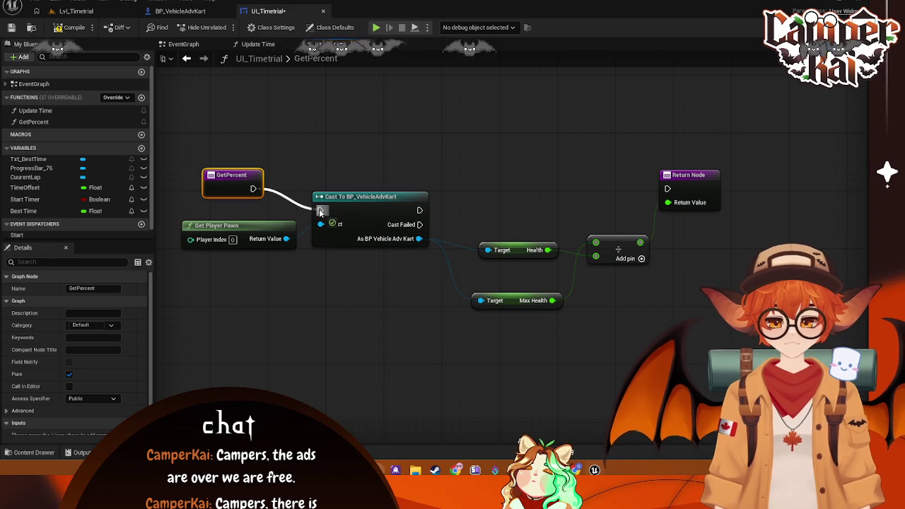
{"action": "left_click_drag", "start_coordinate": [419, 210], "coordinate": [666, 196]}
{"action": "mouse_move", "coordinate": [419, 210]}
{"action": "left_mouse_down"}
{"action": "mouse_move", "coordinate": [667, 188]}
{"action": "mouse_move", "coordinate": [697, 211]}
{"action": "mouse_move", "coordinate": [697, 195]}
{"action": "left_mouse_up"}
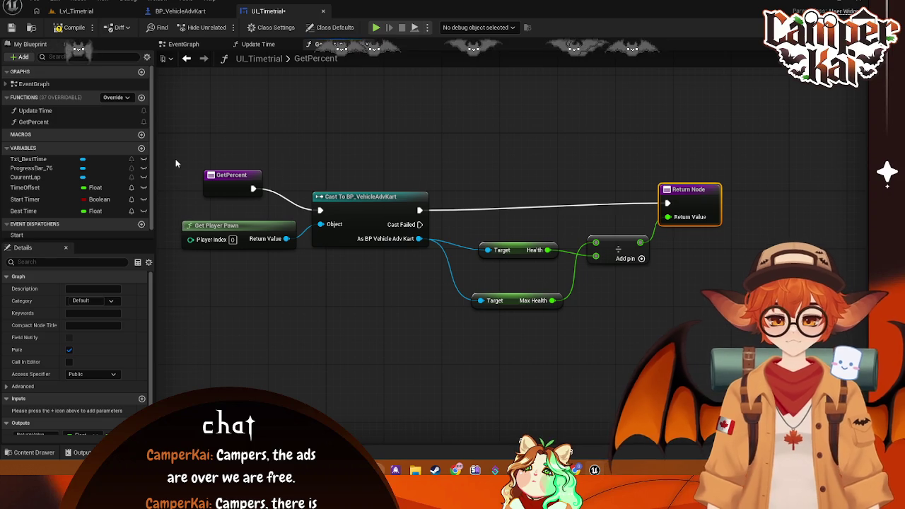
Step: Line Max Health up just below Health and close the UI_Timetrial widget editor
{"action": "mouse_move", "coordinate": [174, 156]}
{"action": "left_mouse_down"}
{"action": "mouse_move", "coordinate": [180, 234]}
{"action": "mouse_move", "coordinate": [697, 262]}
{"action": "mouse_move", "coordinate": [697, 318]}
{"action": "mouse_move", "coordinate": [735, 314]}
{"action": "left_mouse_up"}
{"action": "left_click", "coordinate": [348, 330]}
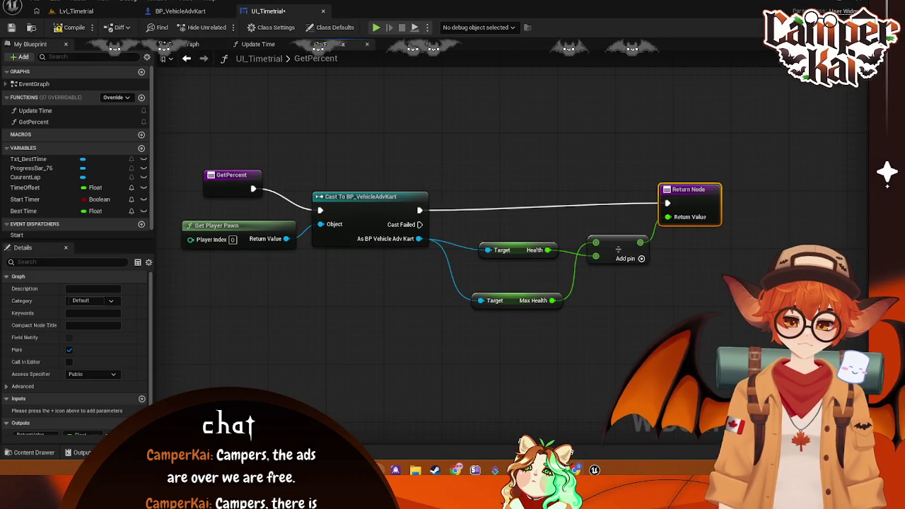
{"action": "left_click_drag", "start_coordinate": [513, 303], "coordinate": [521, 236]}
{"action": "left_click_drag", "start_coordinate": [513, 276], "coordinate": [514, 269]}
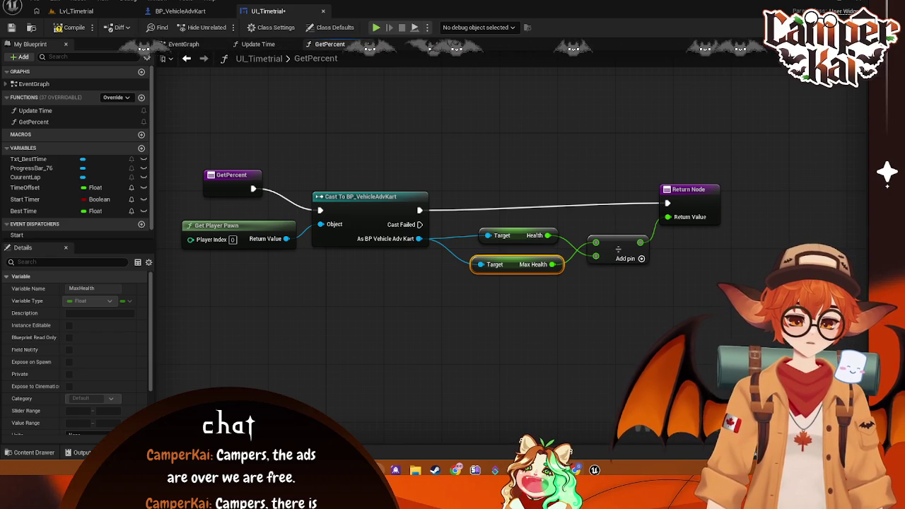
{"action": "left_click", "coordinate": [594, 362]}
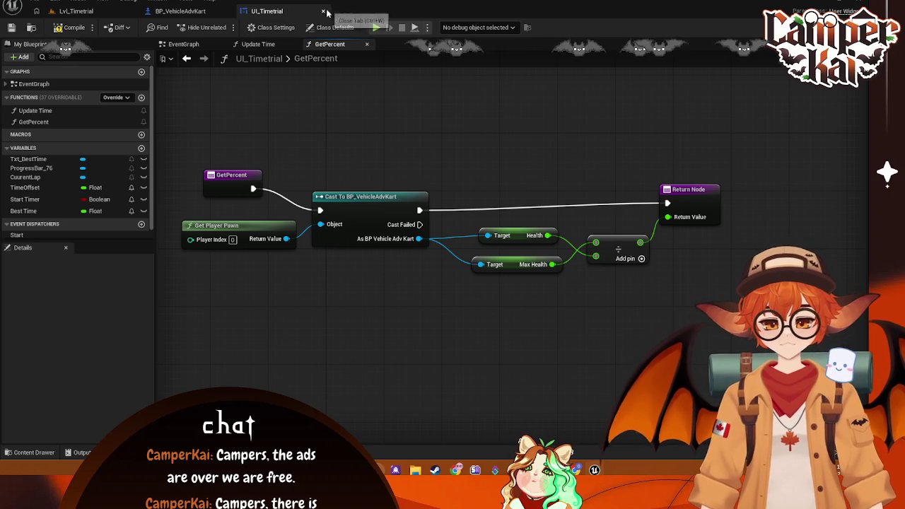
{"action": "left_click", "coordinate": [178, 11]}
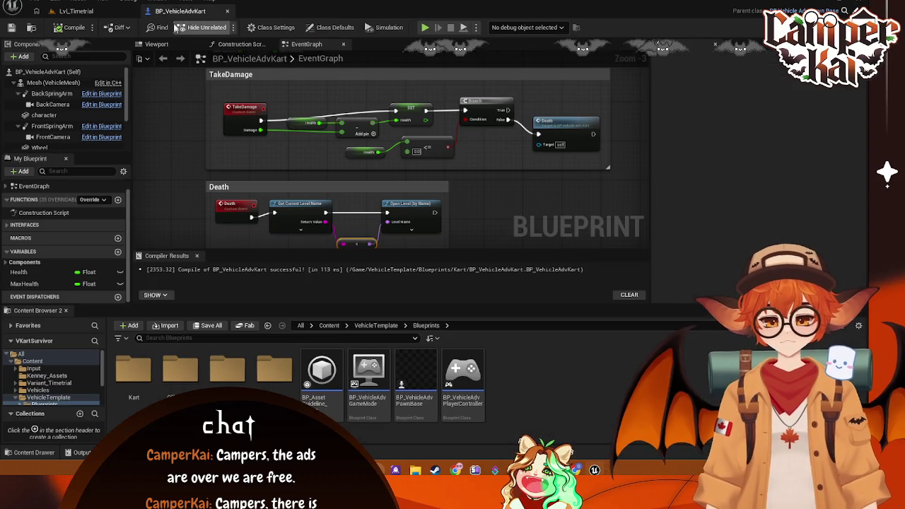
Step: Close the BP_VehicleAdvKart editor and start a play test of Lvl_Timetrial
{"action": "left_click", "coordinate": [227, 12]}
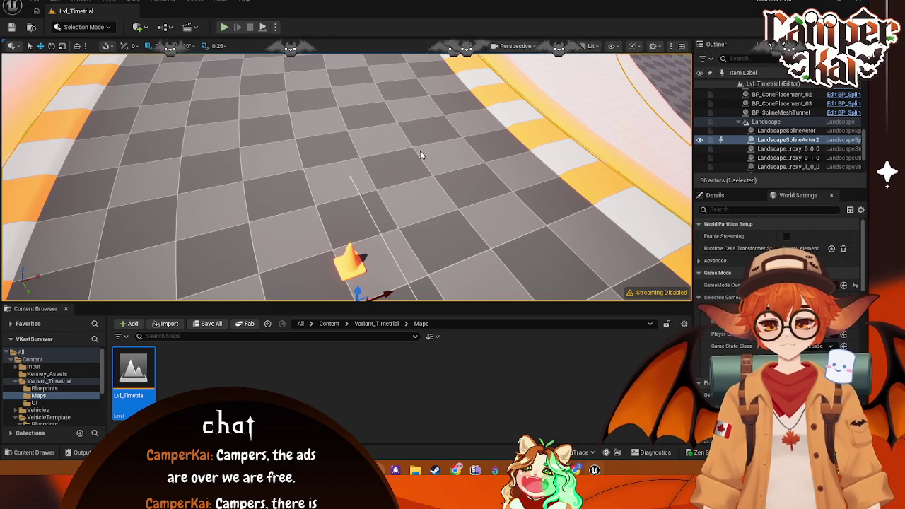
{"action": "key", "text": "alt+p"}
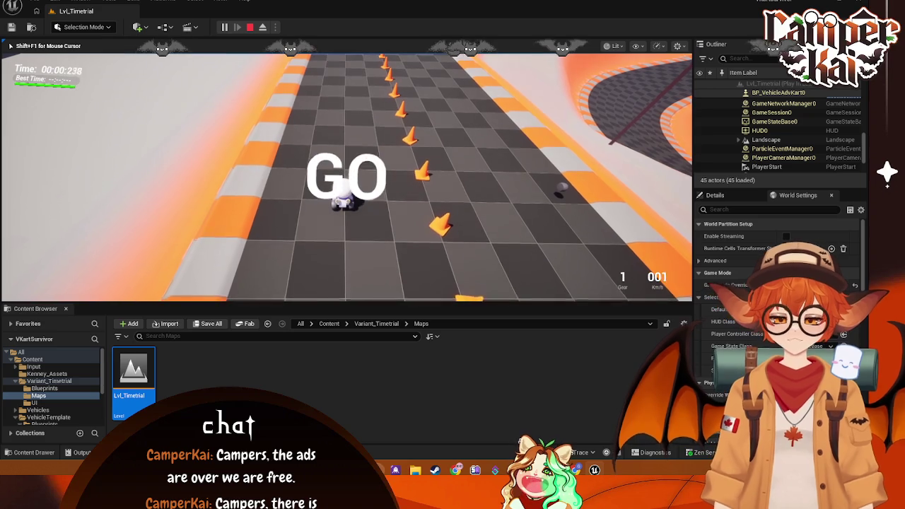
{"action": "key", "text": "w"}
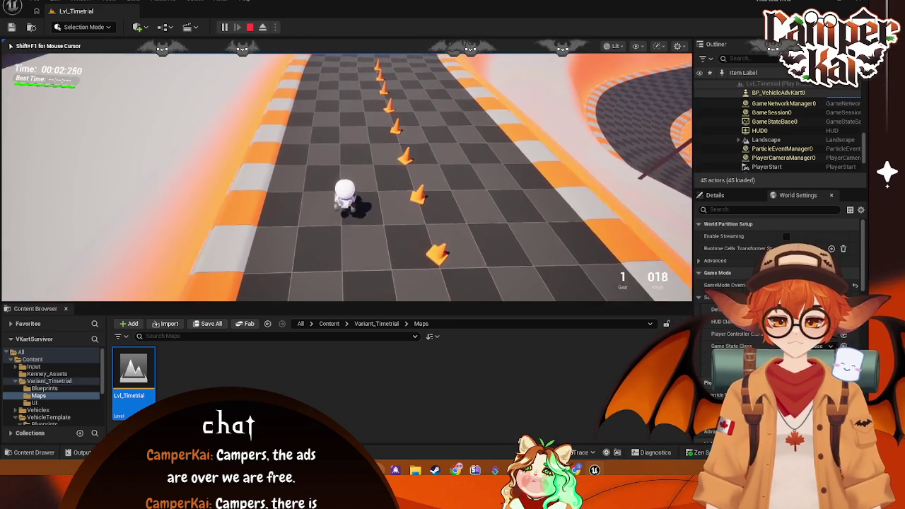
{"action": "key", "text": "d"}
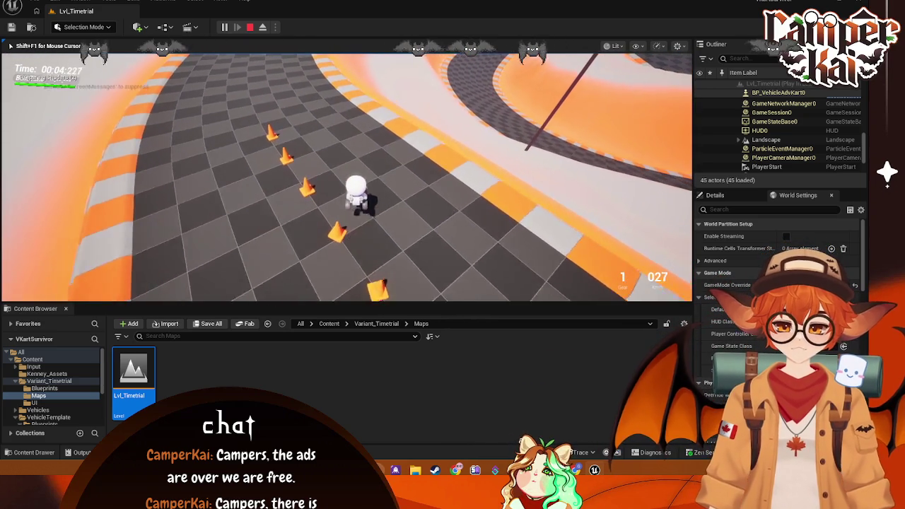
{"action": "key", "text": "d"}
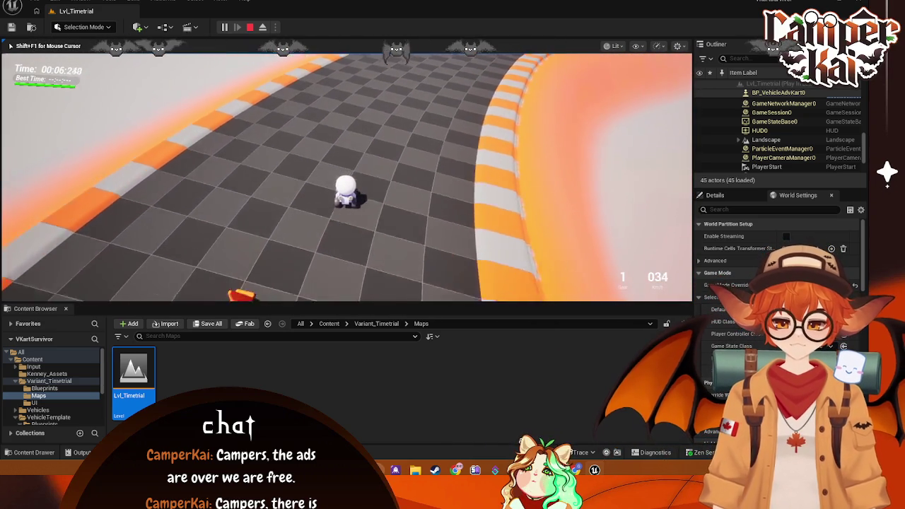
{"action": "key", "text": "d"}
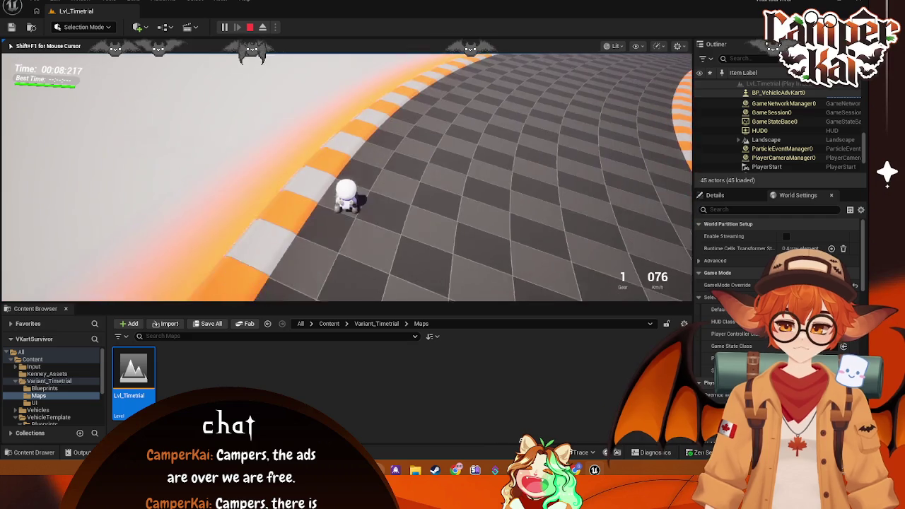
{"action": "key", "text": "s"}
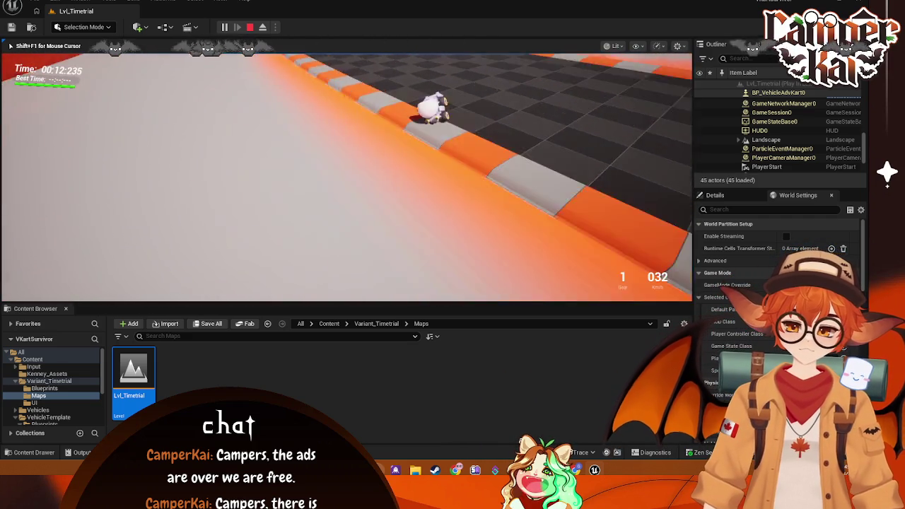
{"action": "key", "text": "d"}
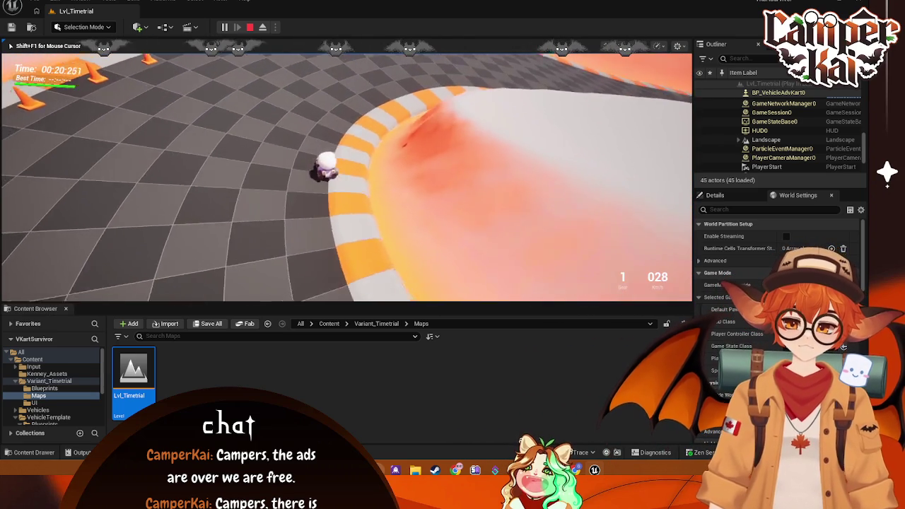
{"action": "key", "text": "w"}
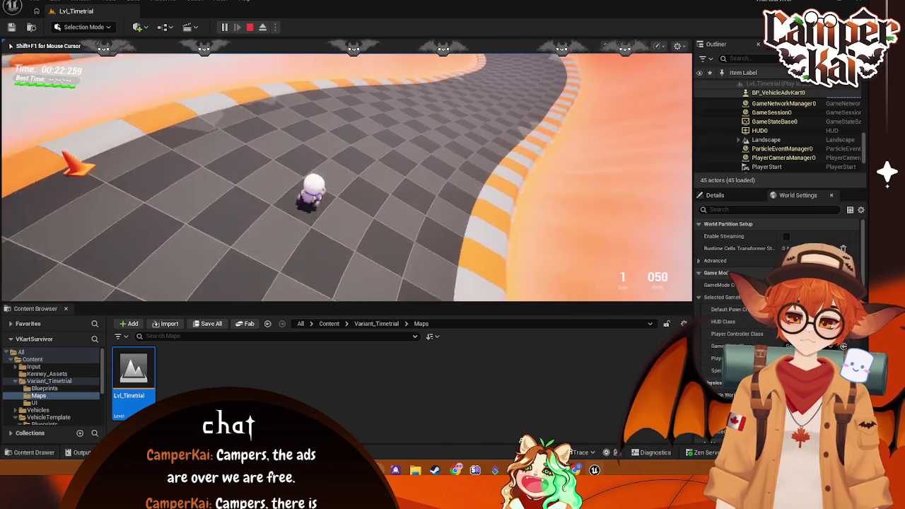
{"action": "key", "text": "w"}
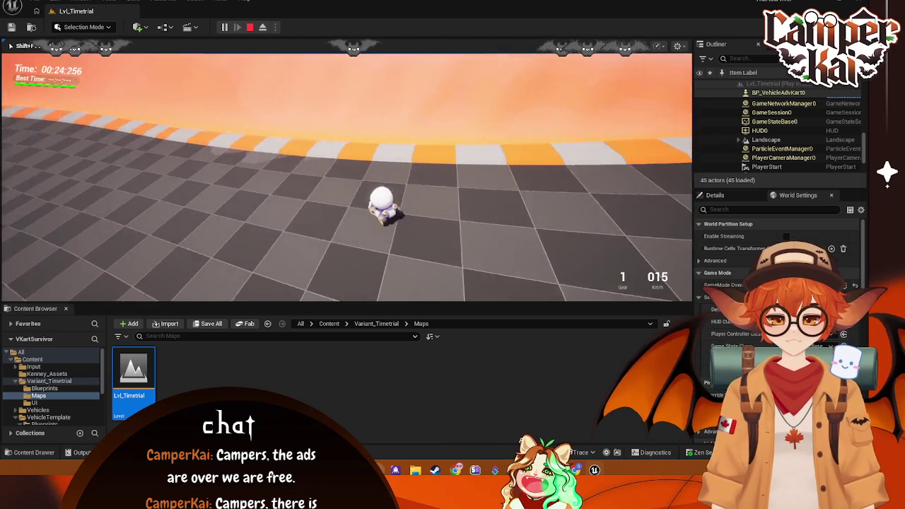
{"action": "key", "text": "w"}
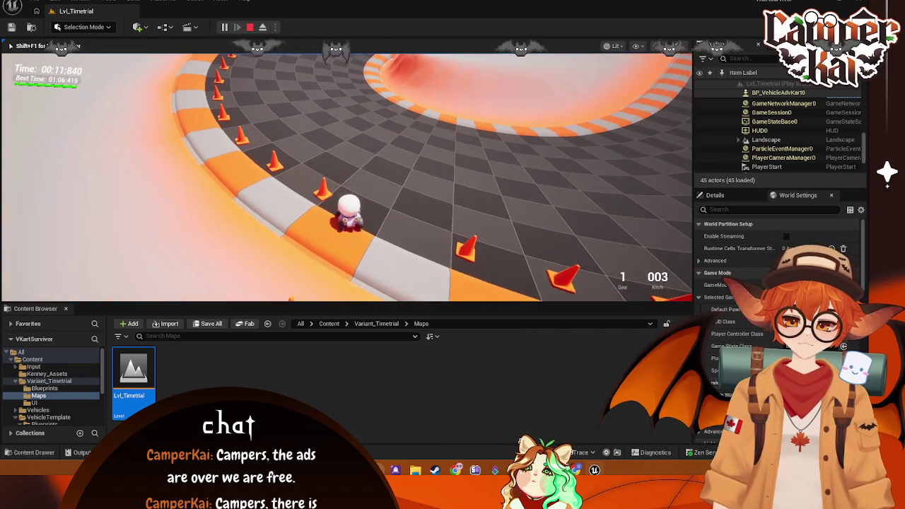
{"action": "key", "text": "Escape"}
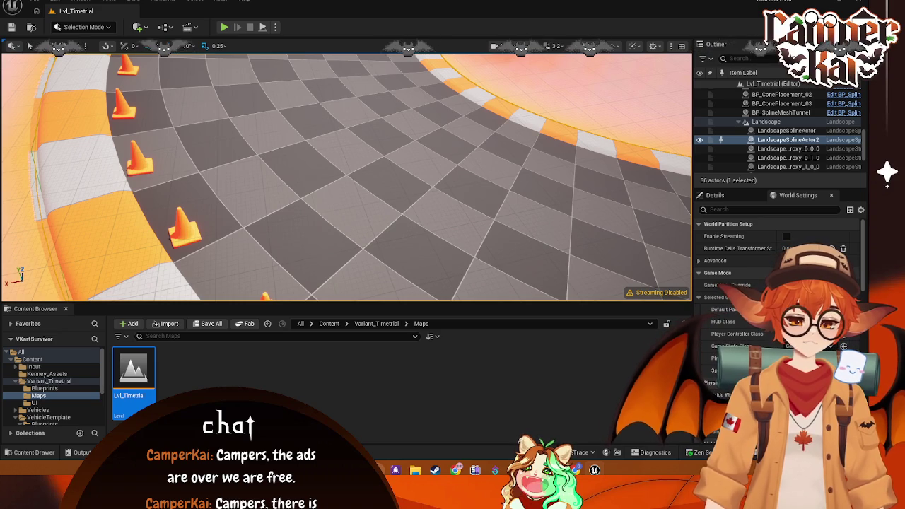
Step: Browse Variant_Timetrial and the VehicleTemplate Blueprints folder, then return to the Content root
{"action": "left_click", "coordinate": [32, 359]}
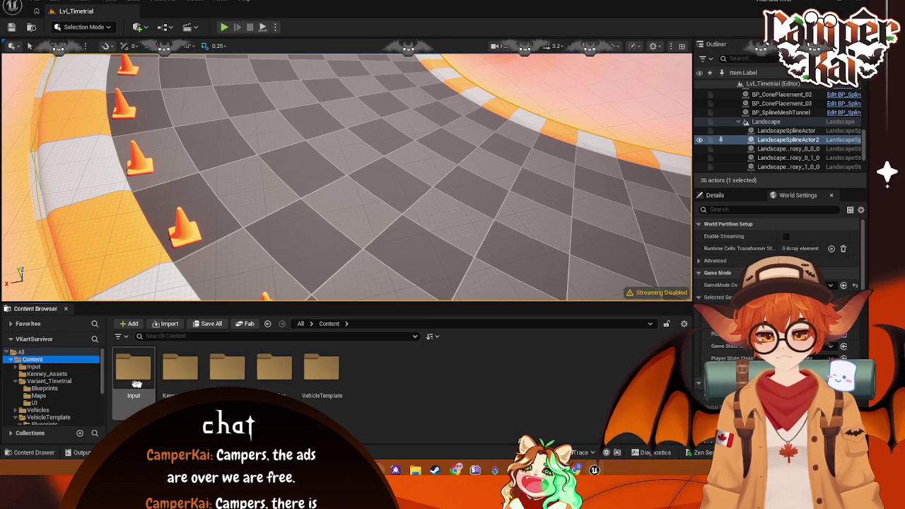
{"action": "left_click", "coordinate": [46, 381]}
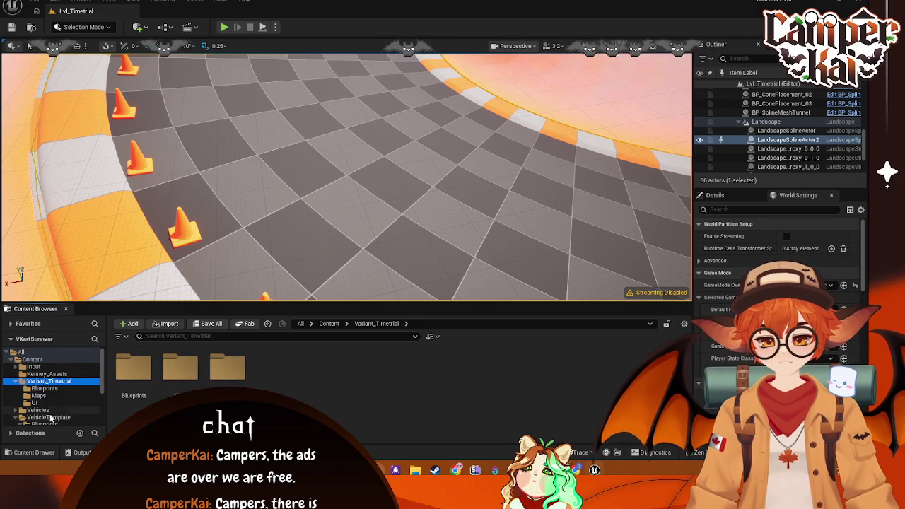
{"action": "left_click", "coordinate": [48, 417]}
{"action": "double_click", "coordinate": [141, 369]}
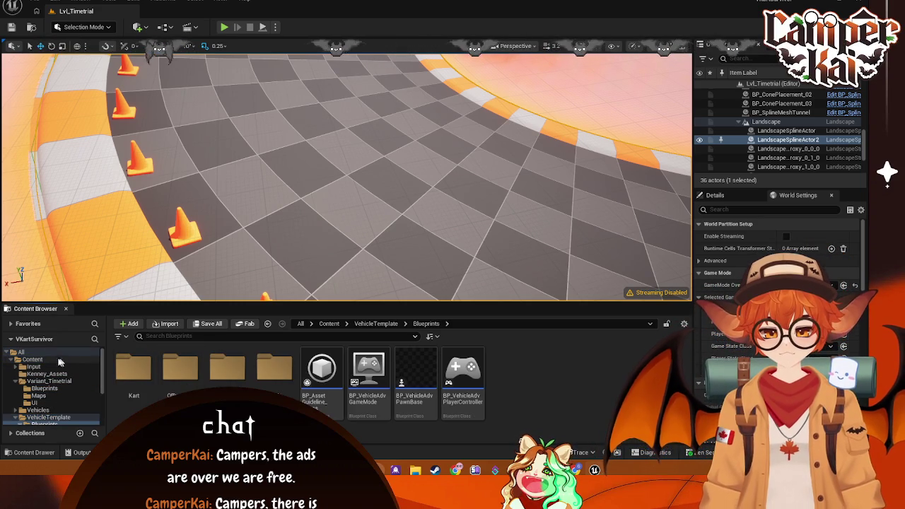
{"action": "left_click", "coordinate": [329, 323]}
Step: Create a folder named Enemy under Content and open it
{"action": "right_click", "coordinate": [384, 381]}
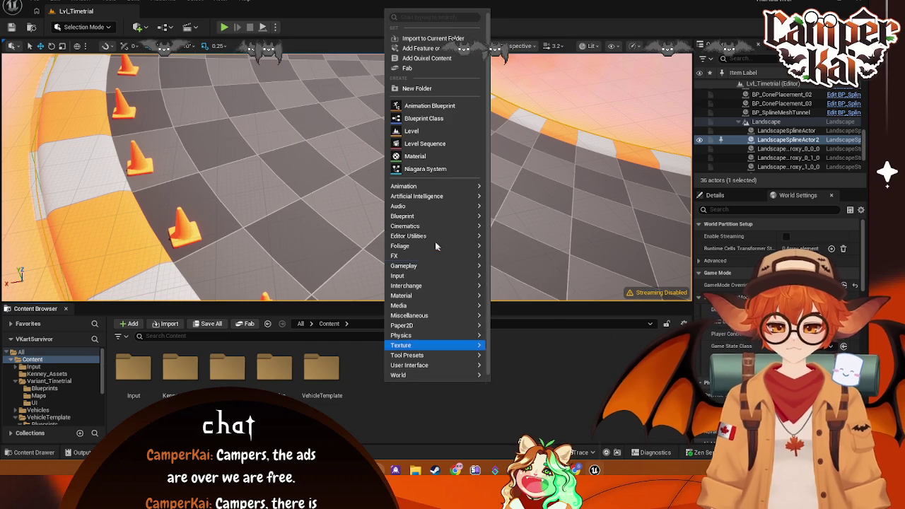
{"action": "left_click", "coordinate": [416, 89]}
{"action": "type", "text": "Enemy"}
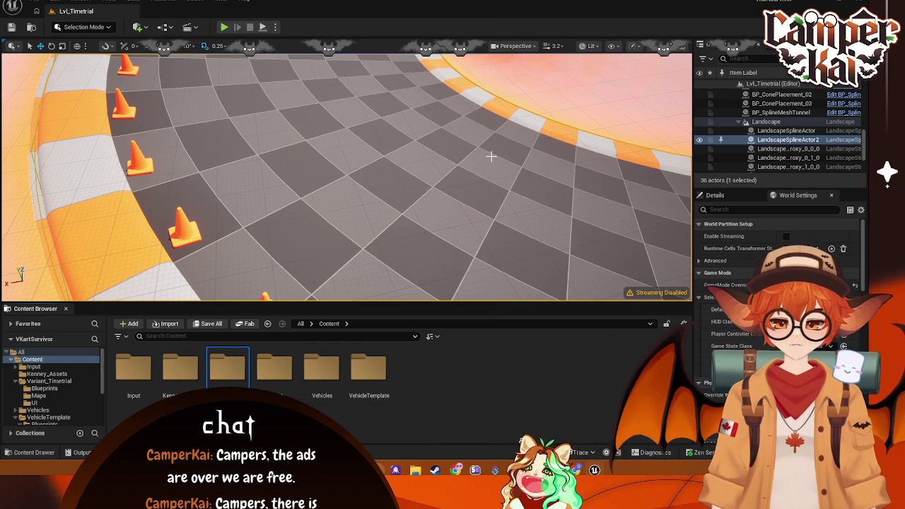
{"action": "key", "text": "Return"}
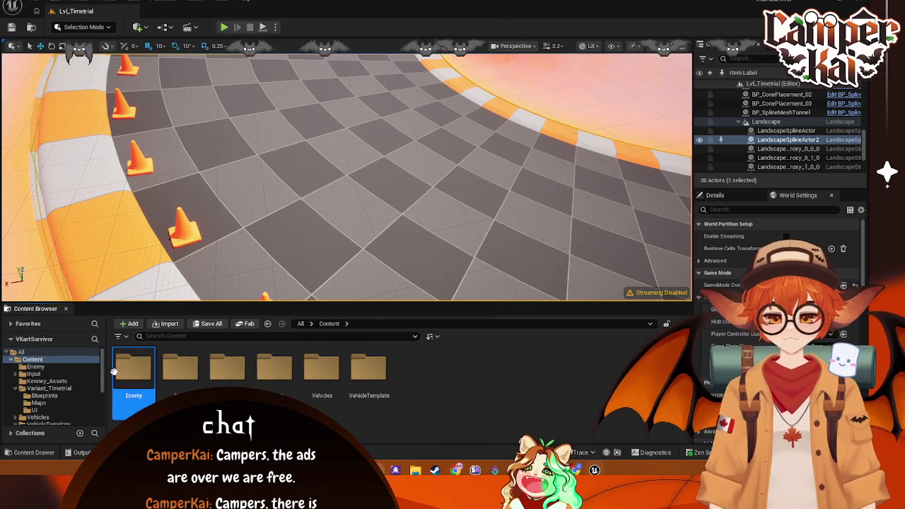
{"action": "double_click", "coordinate": [134, 368]}
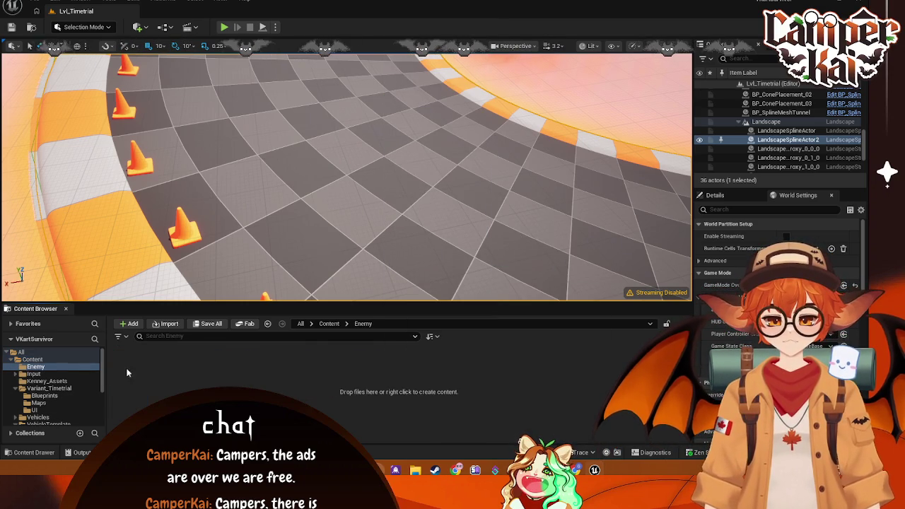
{"action": "right_click", "coordinate": [284, 394]}
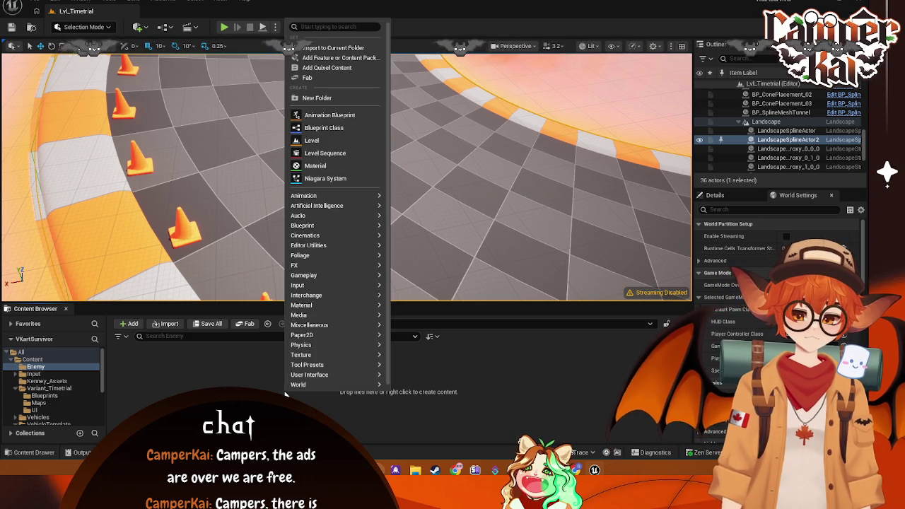
{"action": "mouse_move", "coordinate": [354, 324]}
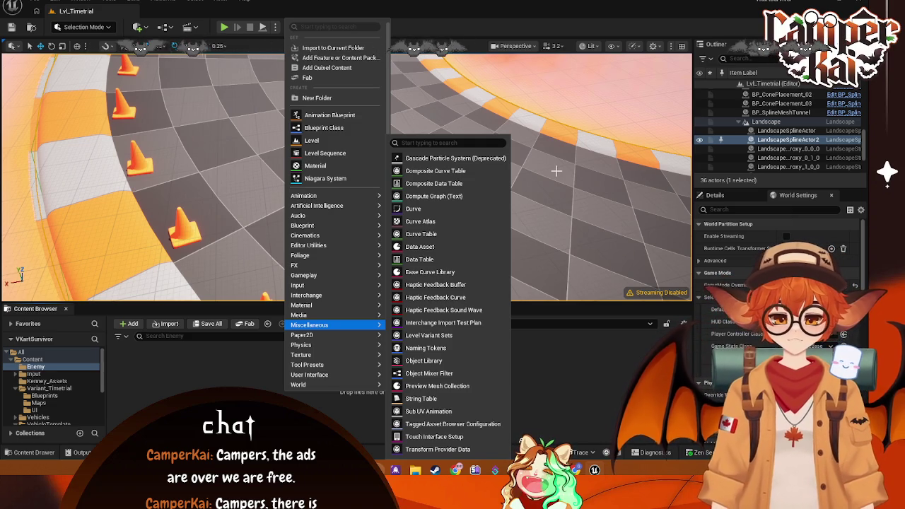
{"action": "left_click", "coordinate": [596, 228]}
{"action": "right_click", "coordinate": [438, 178]}
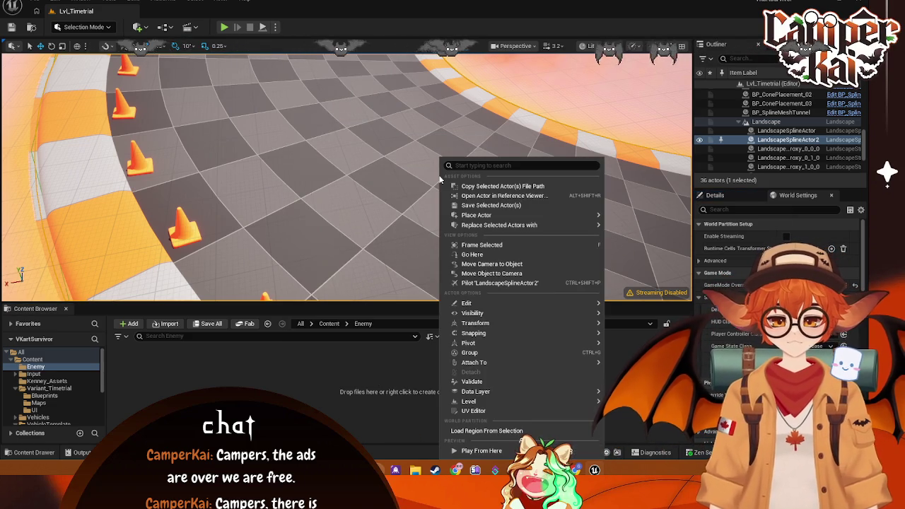
{"action": "key", "text": "Escape"}
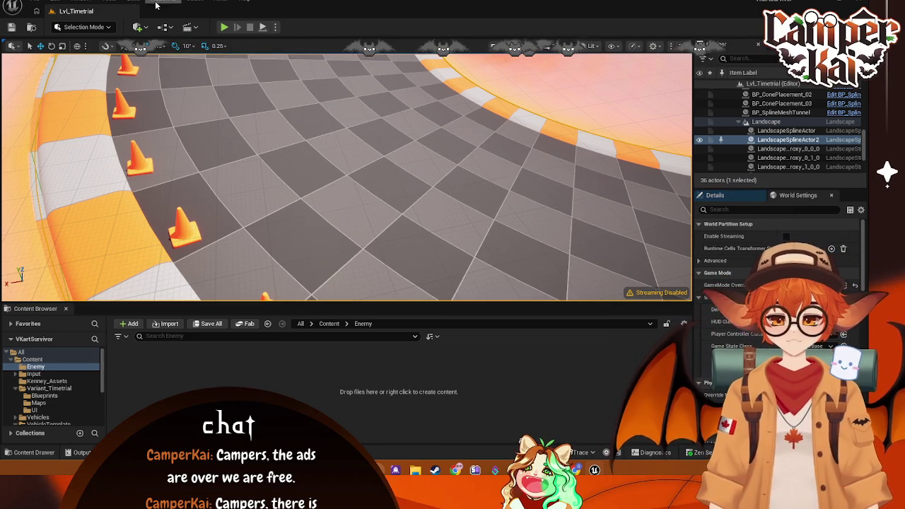
{"action": "left_click", "coordinate": [75, 3]}
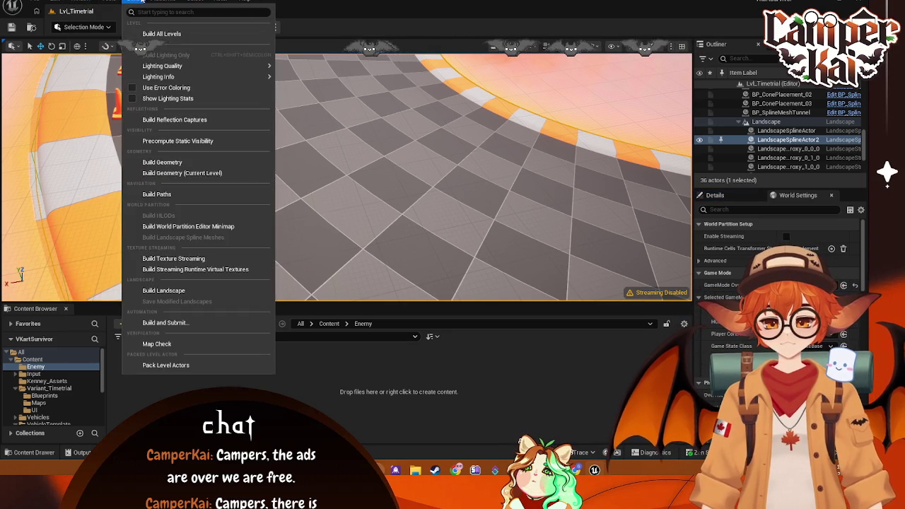
{"action": "left_click", "coordinate": [113, 1]}
{"action": "left_click", "coordinate": [113, 2]}
{"action": "left_click", "coordinate": [188, 2]}
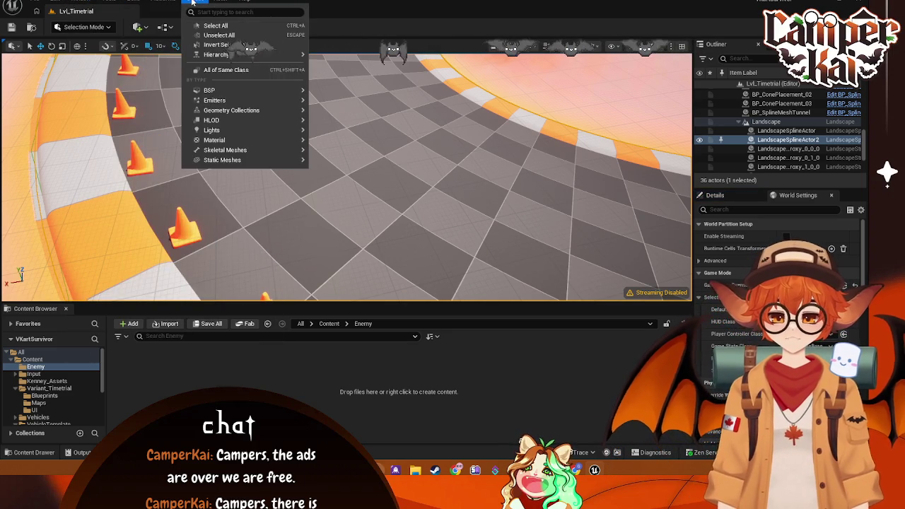
{"action": "right_click", "coordinate": [291, 229]}
{"action": "mouse_move", "coordinate": [290, 227]}
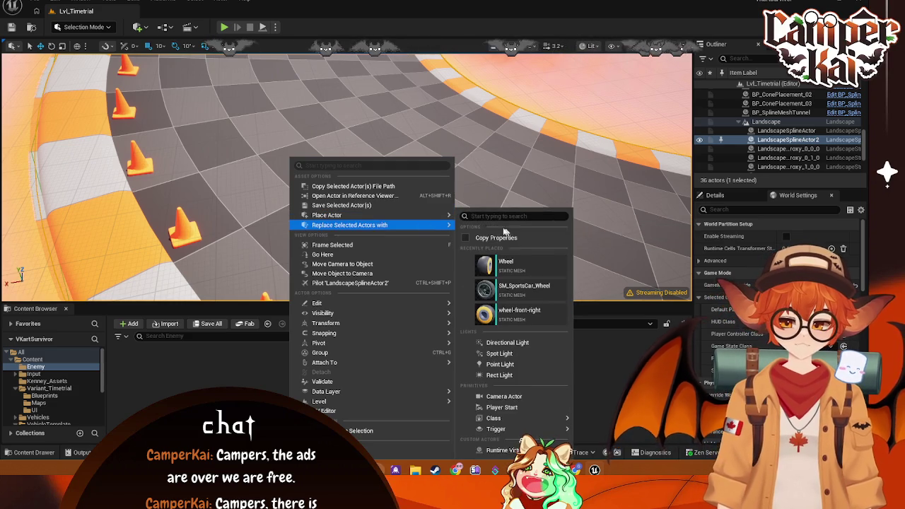
{"action": "mouse_move", "coordinate": [446, 219]}
{"action": "mouse_move", "coordinate": [526, 393]}
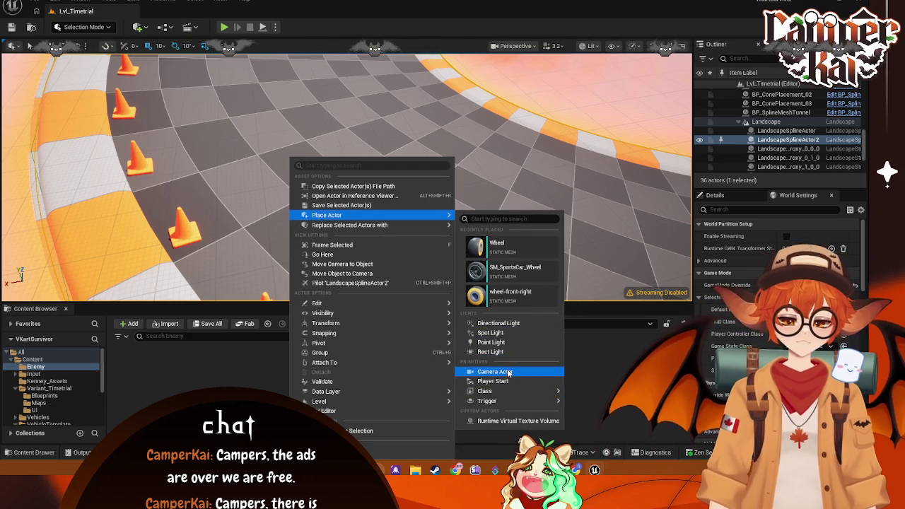
{"action": "left_click", "coordinate": [491, 224]}
{"action": "type", "text": "nav"}
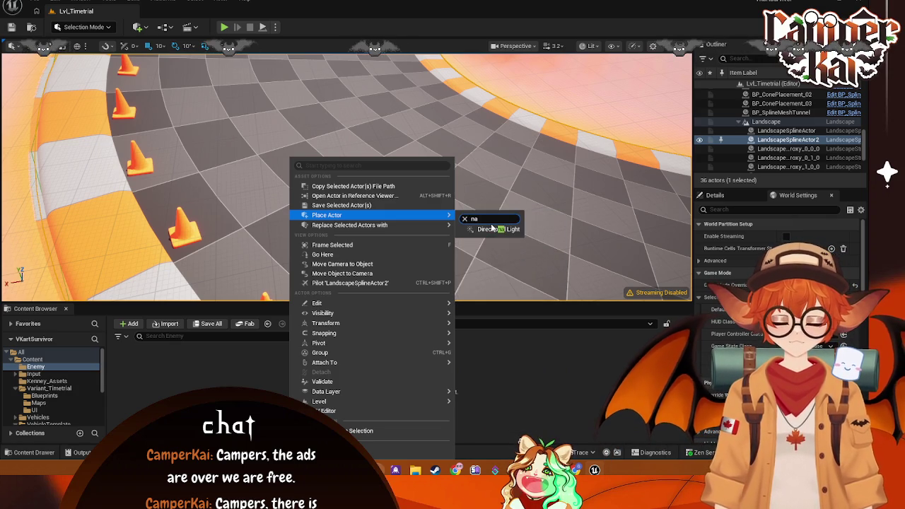
{"action": "key", "text": "BackSpace"}
{"action": "key", "text": "BackSpace"}
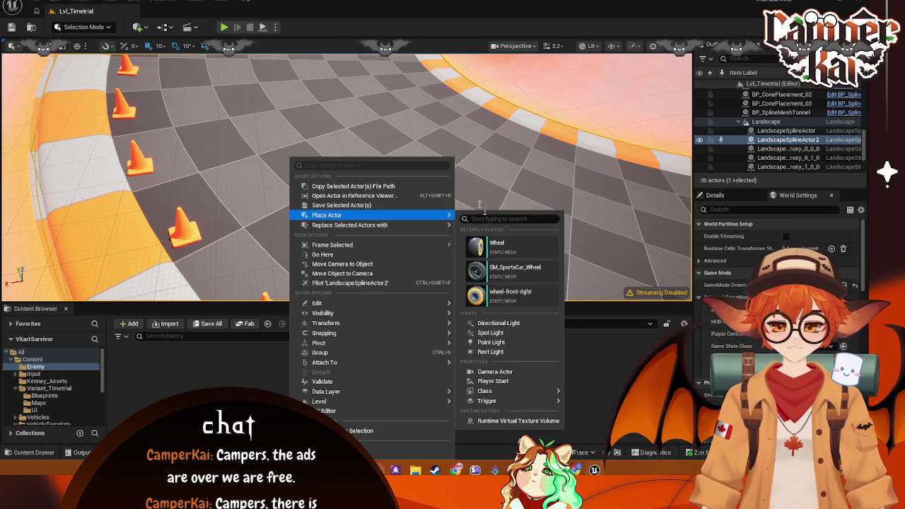
{"action": "left_click", "coordinate": [389, 169]}
{"action": "type", "text": "nad"}
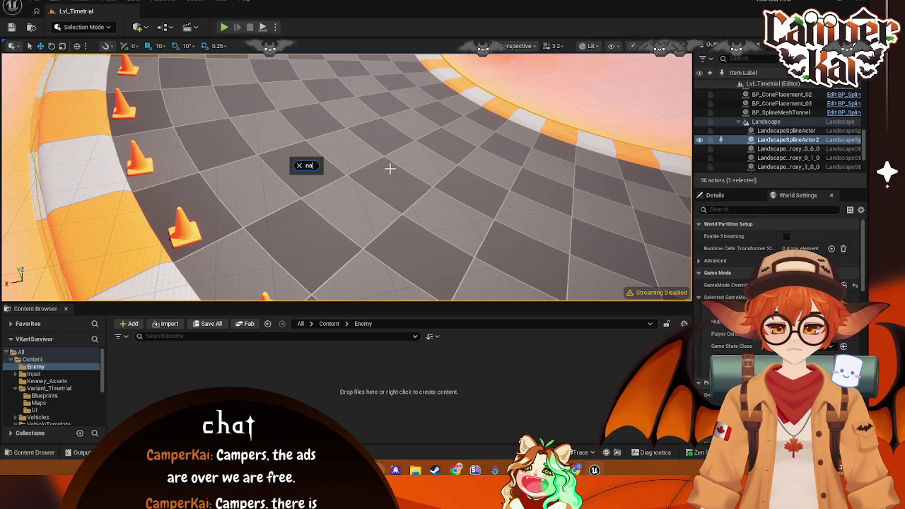
{"action": "key", "text": "BackSpace"}
{"action": "key", "text": "BackSpace"}
{"action": "key", "text": "BackSpace"}
{"action": "right_click", "coordinate": [329, 111]}
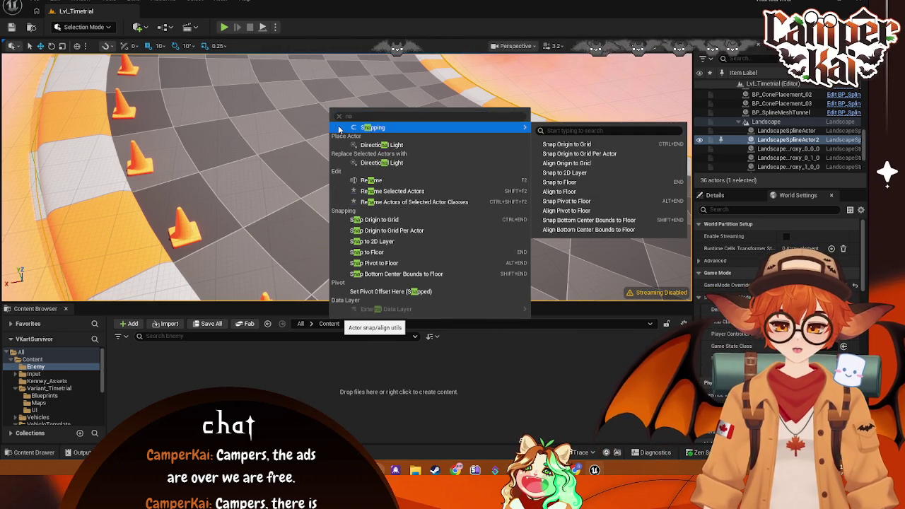
{"action": "left_click", "coordinate": [344, 114]}
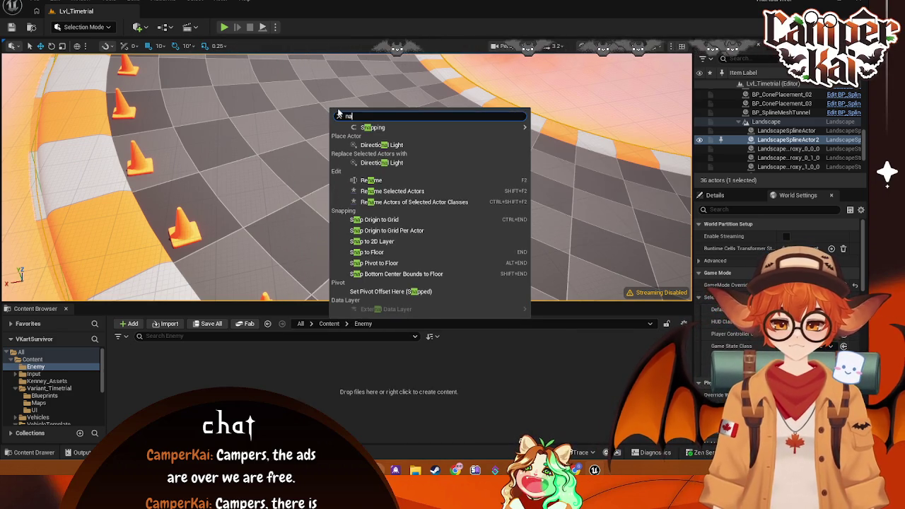
{"action": "left_click", "coordinate": [339, 116]}
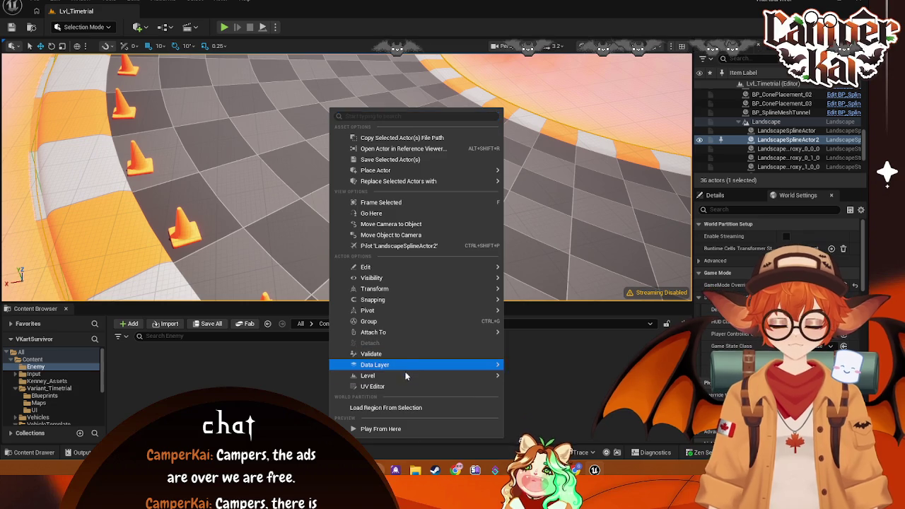
{"action": "mouse_move", "coordinate": [407, 377]}
{"action": "mouse_move", "coordinate": [410, 181]}
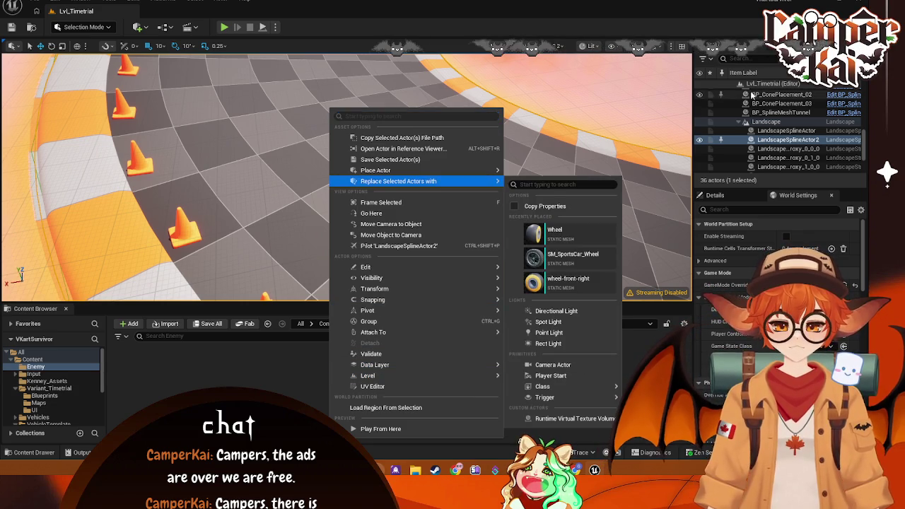
{"action": "left_click", "coordinate": [767, 125]}
{"action": "right_click", "coordinate": [766, 124]}
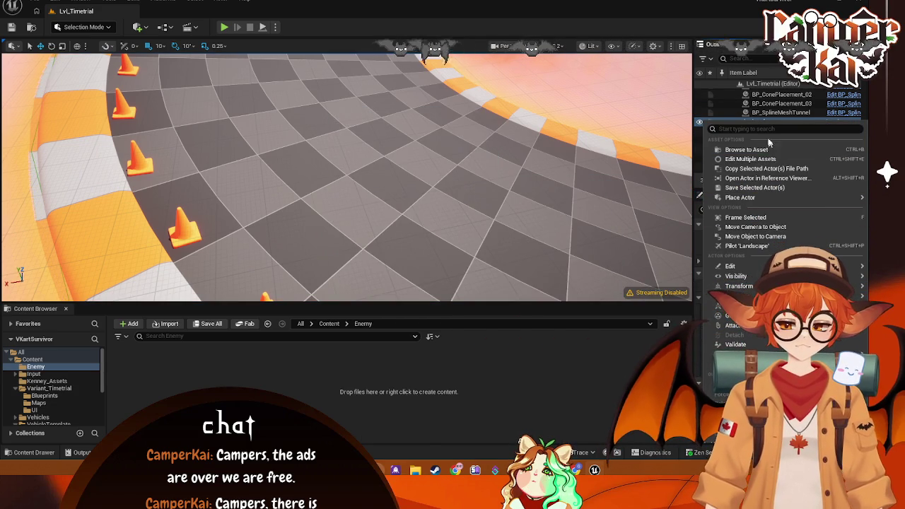
{"action": "mouse_move", "coordinate": [753, 198]}
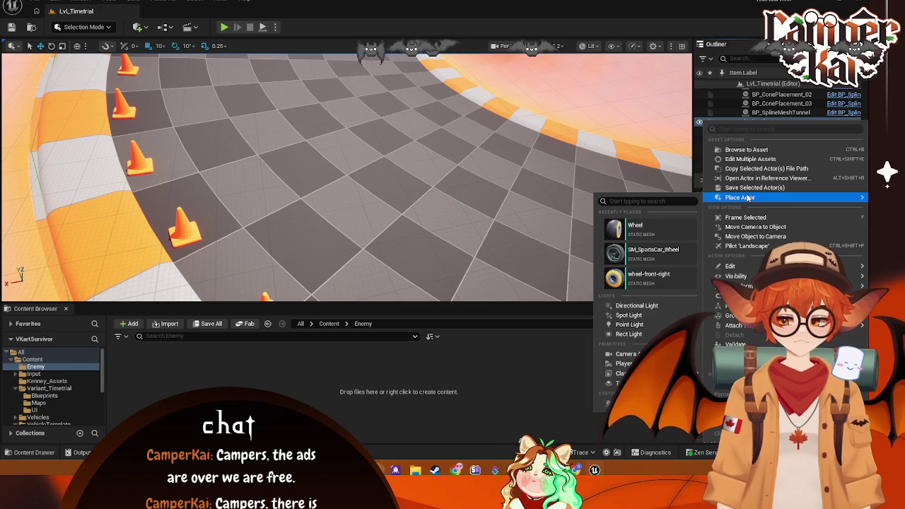
{"action": "key", "text": "Escape"}
{"action": "left_click", "coordinate": [786, 139]}
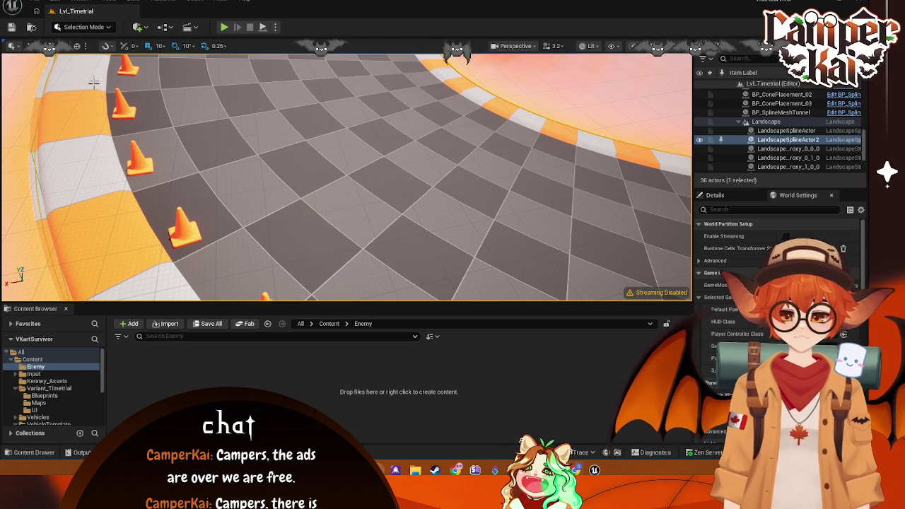
{"action": "left_click", "coordinate": [80, 2]}
{"action": "mouse_move", "coordinate": [118, 35]}
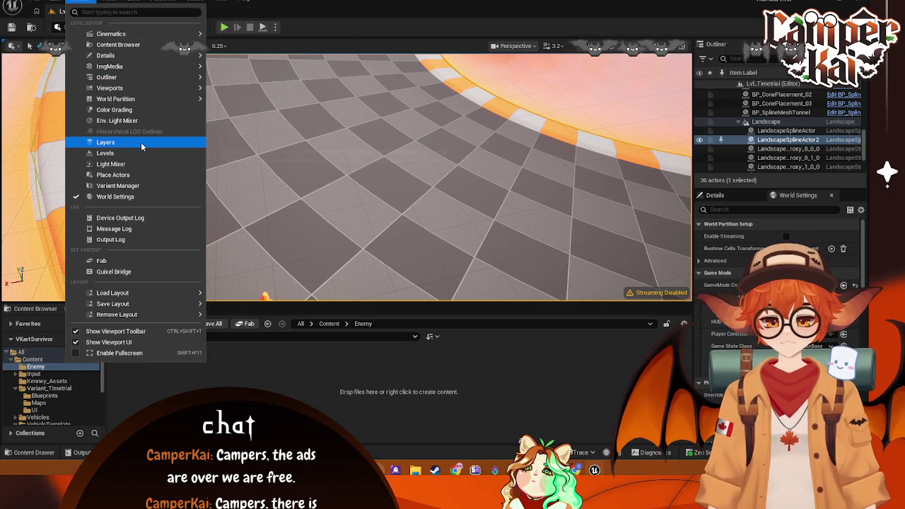
{"action": "right_click", "coordinate": [250, 167]}
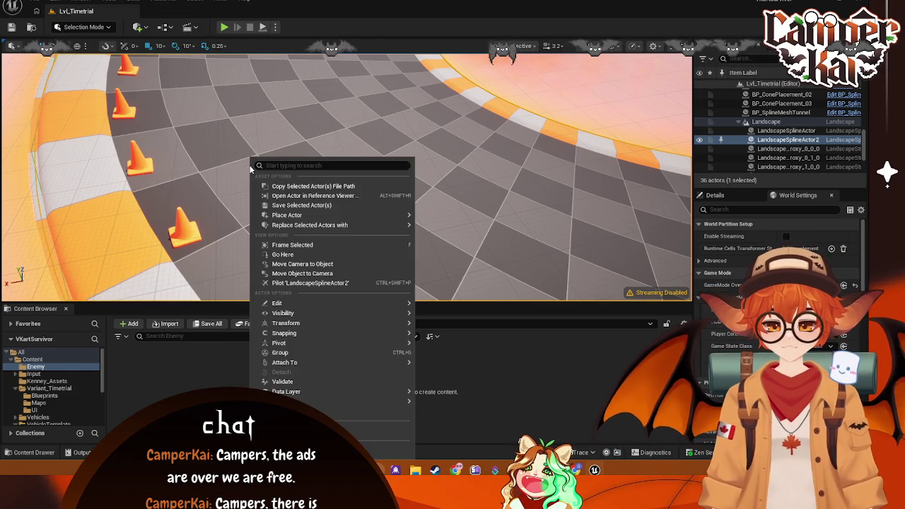
{"action": "type", "text": "pla"}
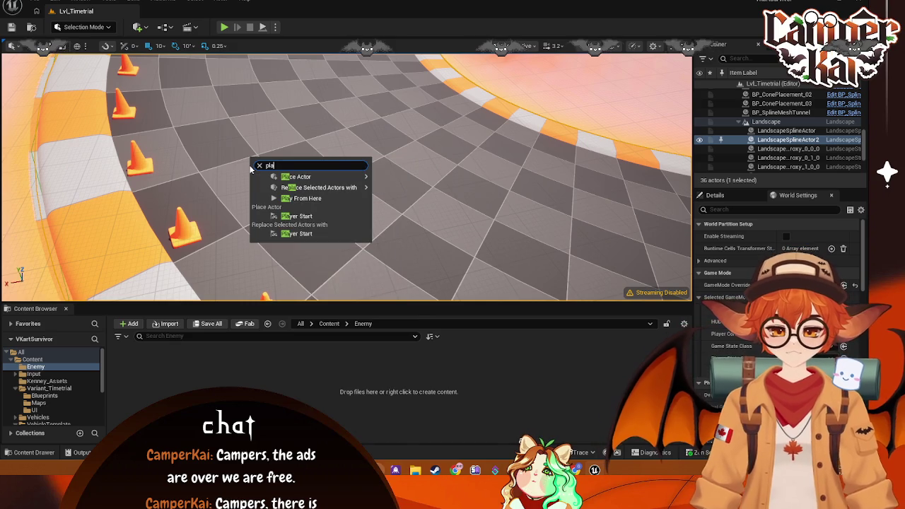
{"action": "mouse_move", "coordinate": [346, 176]}
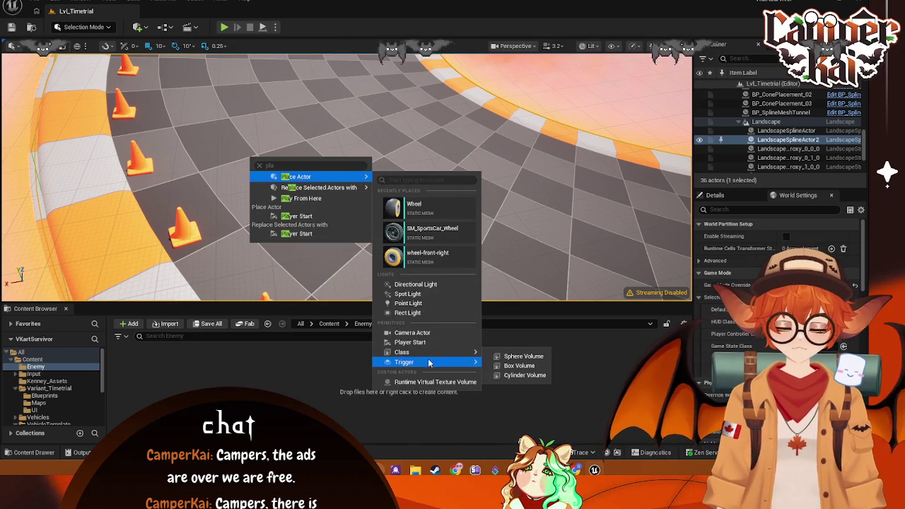
{"action": "mouse_move", "coordinate": [431, 364]}
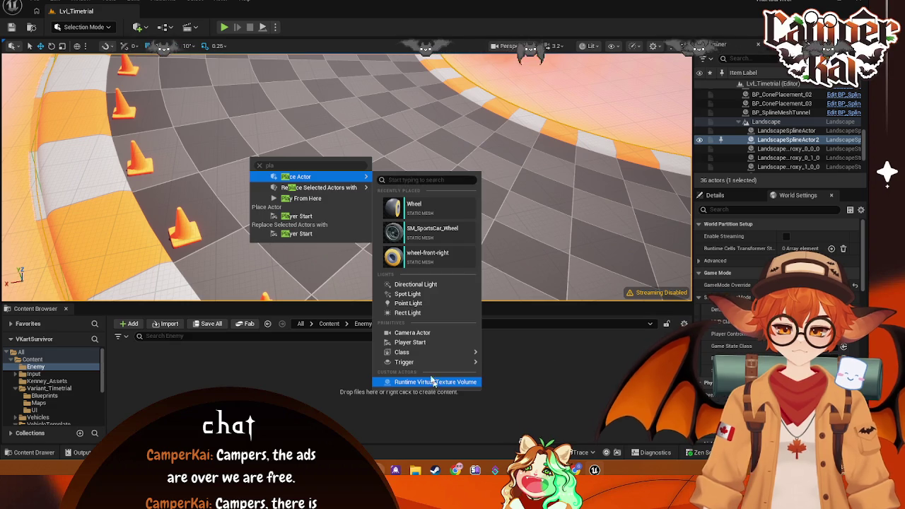
{"action": "mouse_move", "coordinate": [318, 187]}
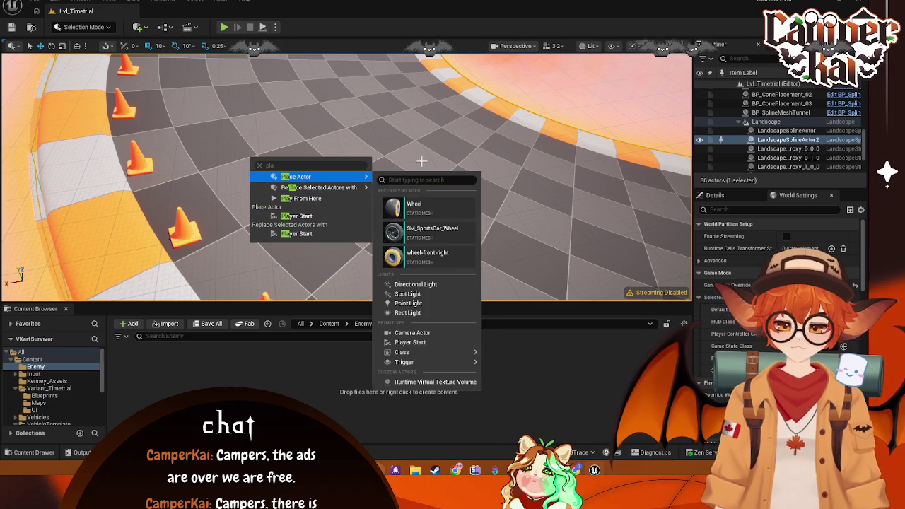
{"action": "left_click", "coordinate": [370, 89]}
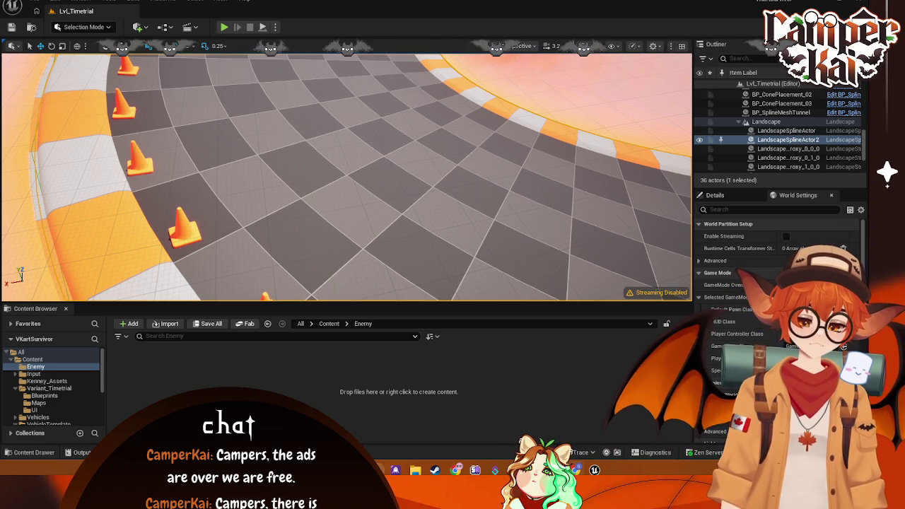
{"action": "left_click", "coordinate": [55, 2]}
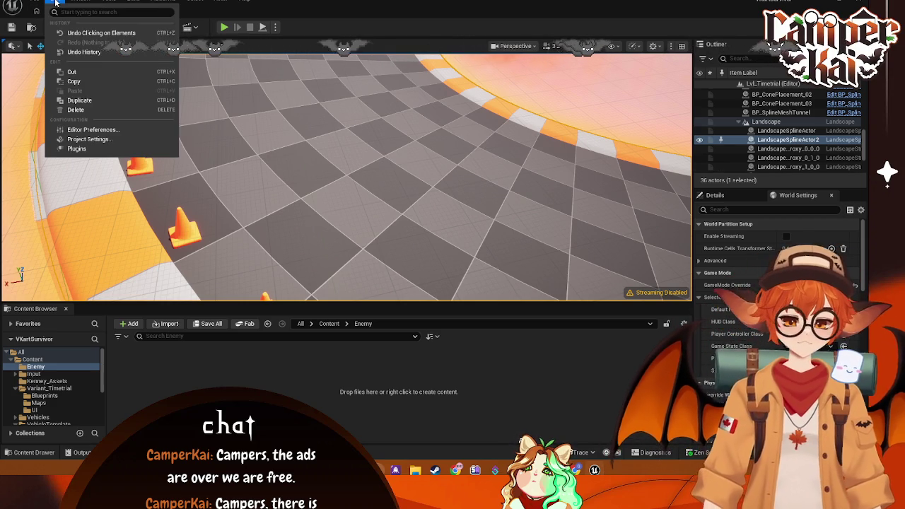
{"action": "left_click", "coordinate": [89, 140]}
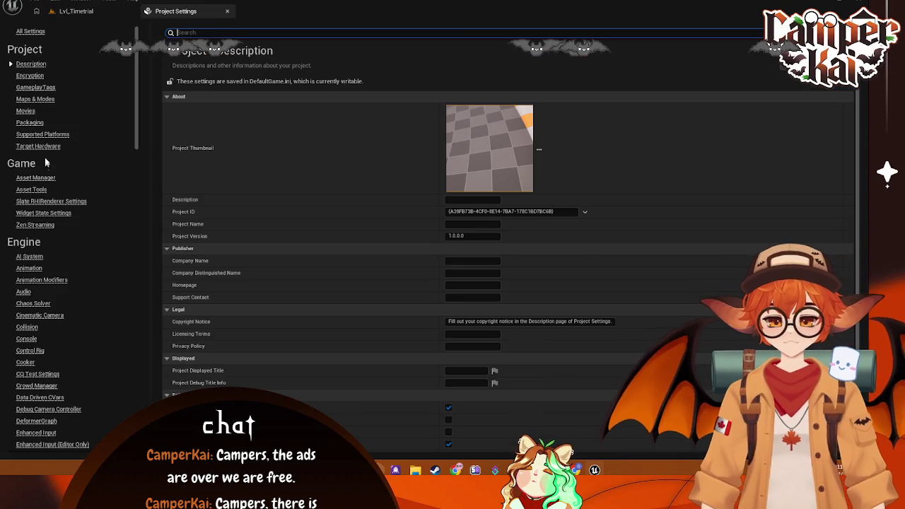
{"action": "scroll", "coordinate": [53, 271], "scroll_direction": "down", "scroll_amount": 10}
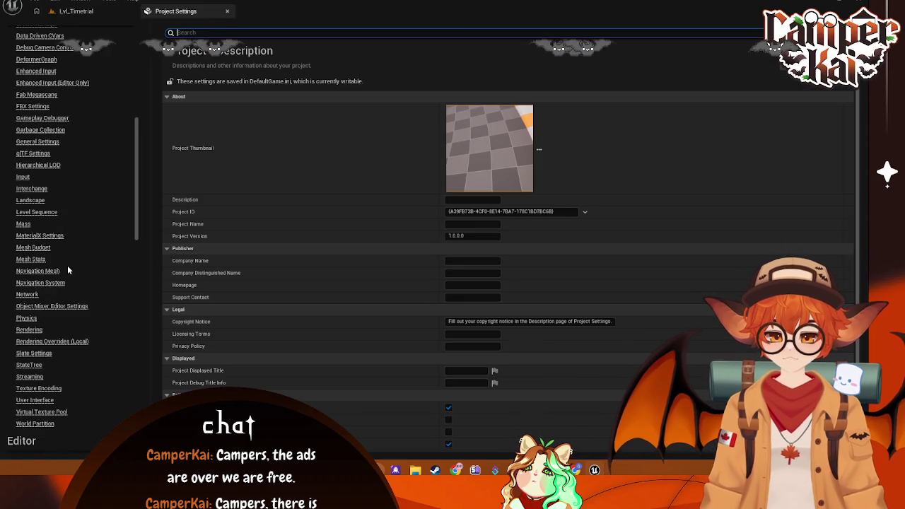
{"action": "left_click", "coordinate": [43, 272]}
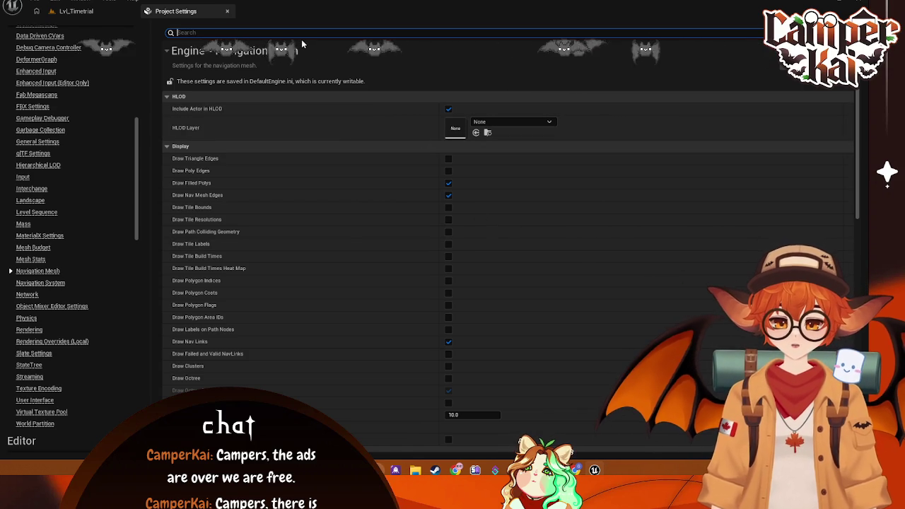
{"action": "type", "text": "run"}
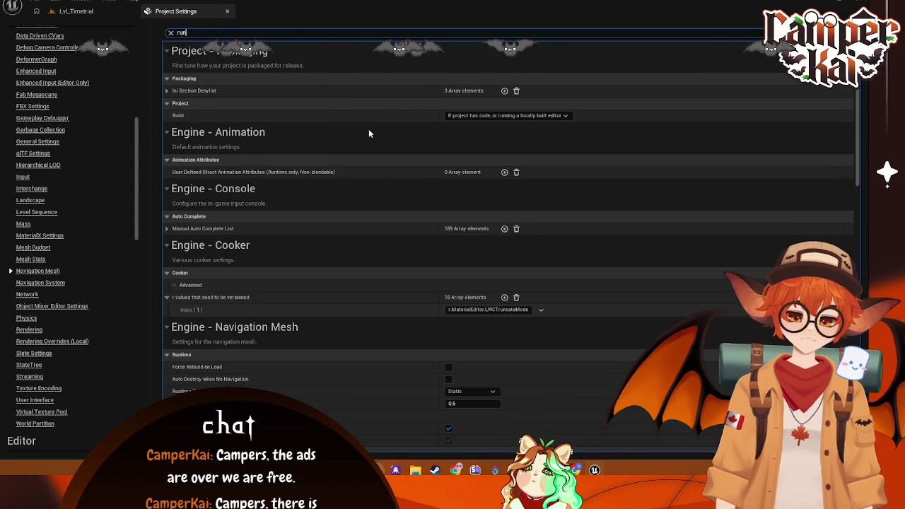
{"action": "type", "text": "t"}
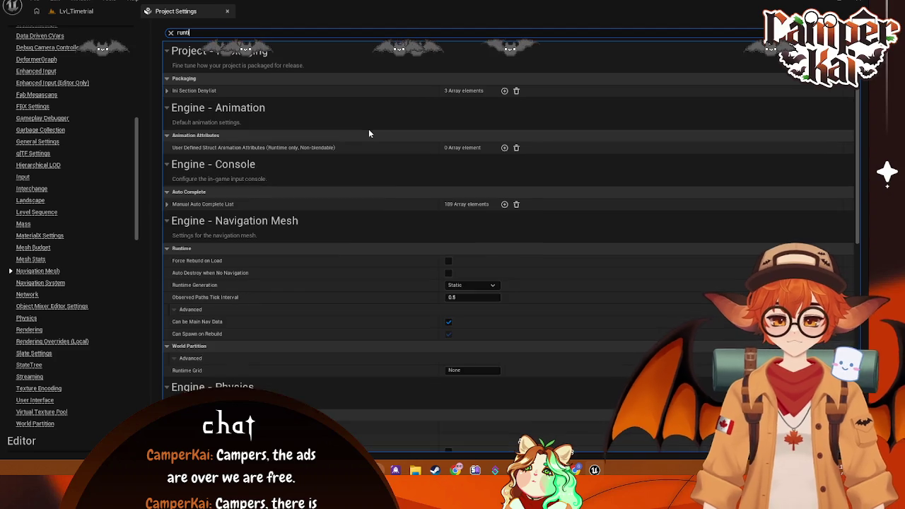
{"action": "type", "text": "ime ge"}
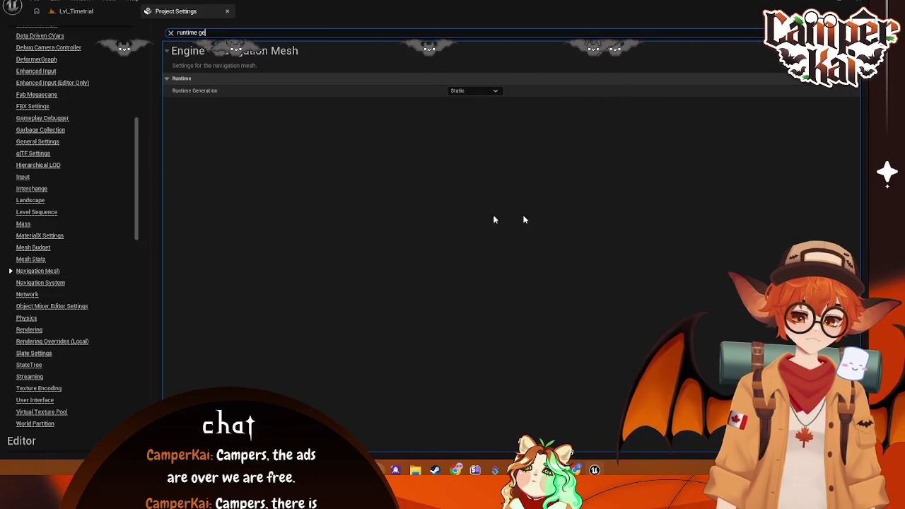
{"action": "left_click", "coordinate": [227, 12]}
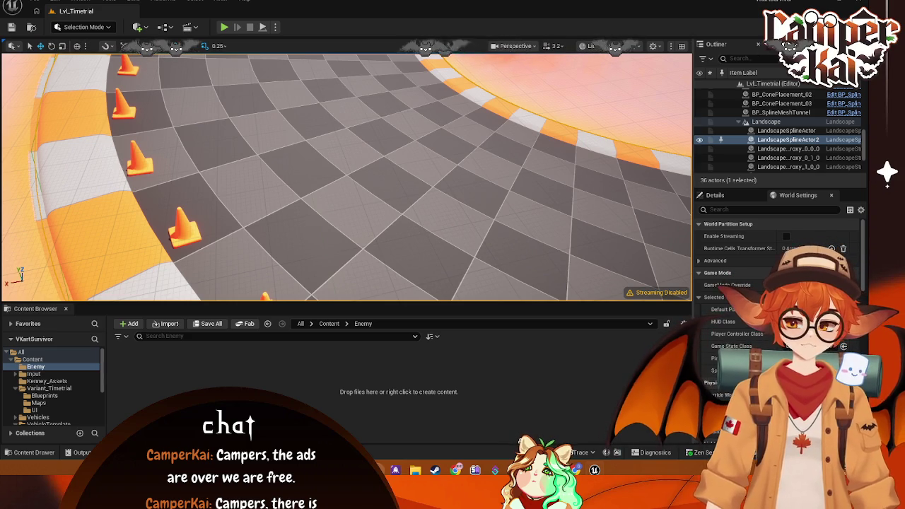
Step: Switch the viewport view mode from Lit to Wireframe over the whole track
{"action": "left_click_drag", "start_coordinate": [417, 226], "coordinate": [417, 226]}
{"action": "left_click", "coordinate": [516, 46]}
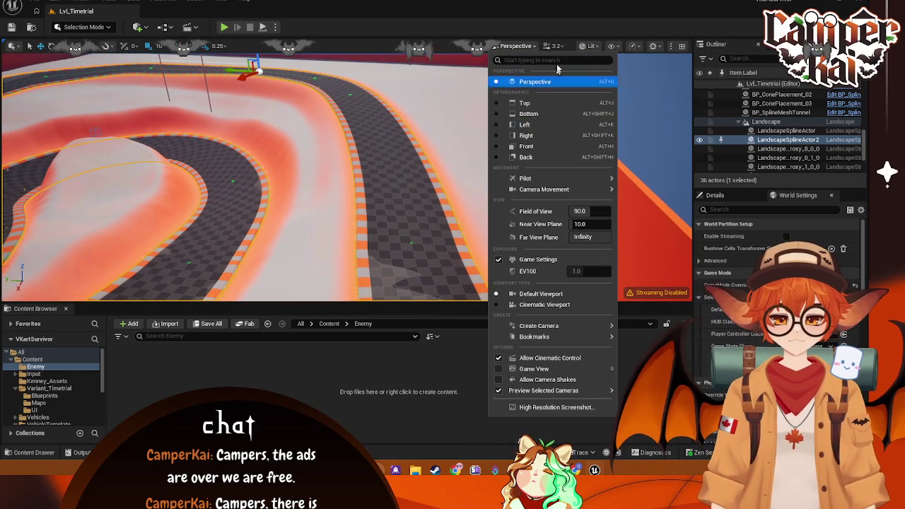
{"action": "left_click", "coordinate": [593, 46]}
{"action": "left_click", "coordinate": [593, 46]}
{"action": "mouse_move", "coordinate": [593, 117]}
{"action": "left_mouse_down"}
{"action": "mouse_move", "coordinate": [427, 182]}
{"action": "mouse_move", "coordinate": [379, 64]}
{"action": "left_mouse_up"}
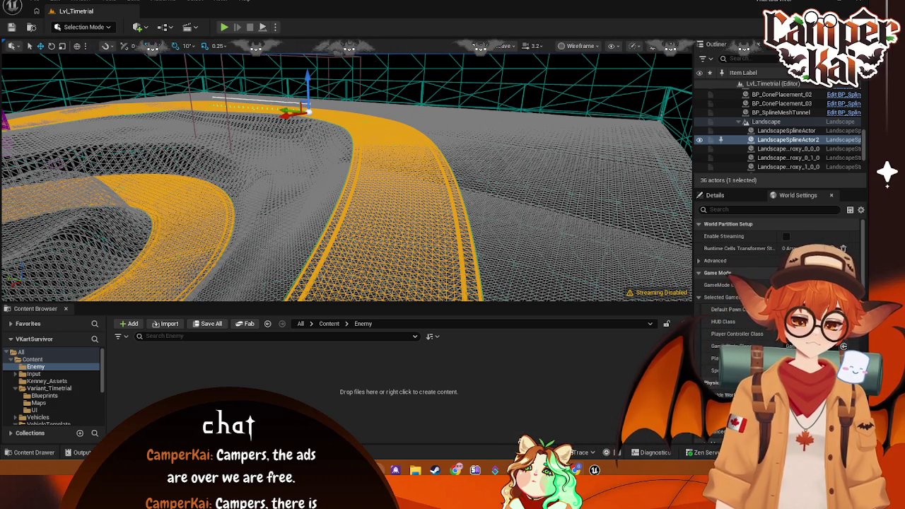
Step: Select LandscapeSplineActor2 and frame it in the viewport
{"action": "right_click", "coordinate": [398, 187]}
{"action": "left_click", "coordinate": [787, 139]}
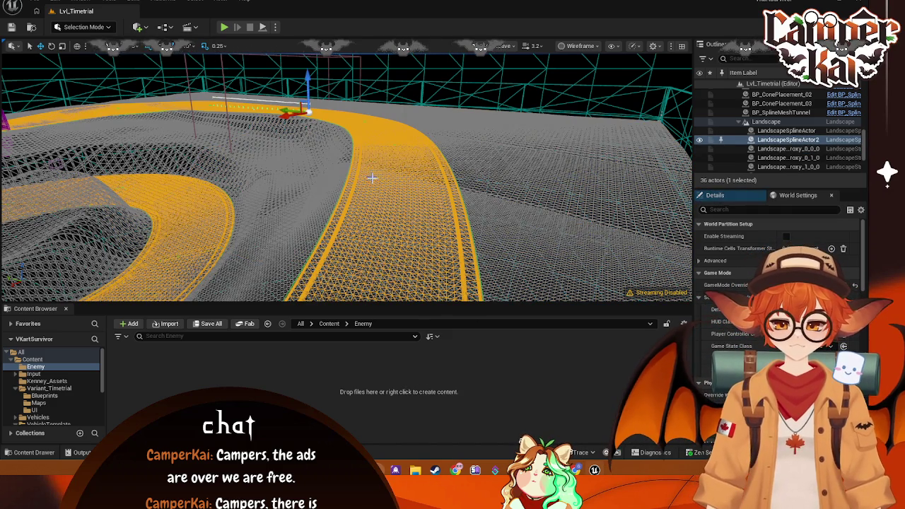
{"action": "key", "text": "f"}
{"action": "mouse_move", "coordinate": [401, 198]}
{"action": "left_mouse_down"}
{"action": "mouse_move", "coordinate": [424, 177]}
{"action": "mouse_move", "coordinate": [438, 191]}
{"action": "mouse_move", "coordinate": [401, 197]}
{"action": "left_mouse_up"}
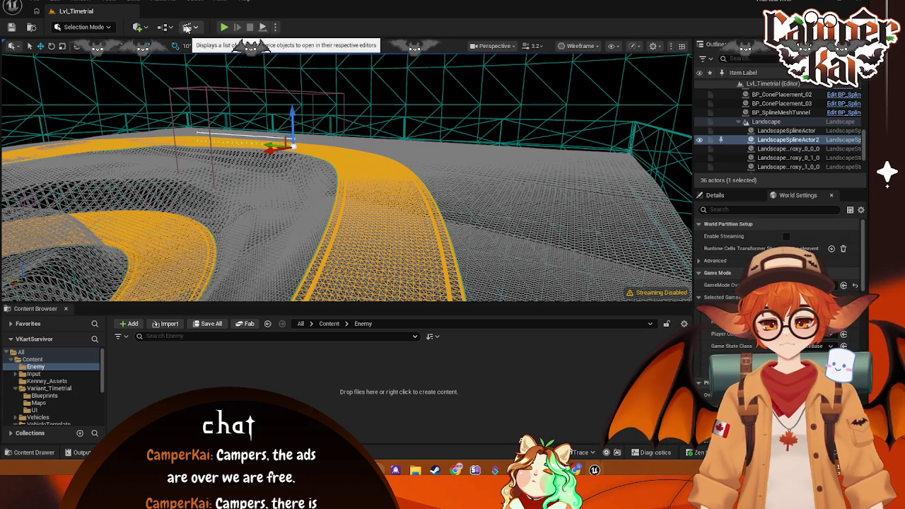
{"action": "left_click", "coordinate": [138, 27]}
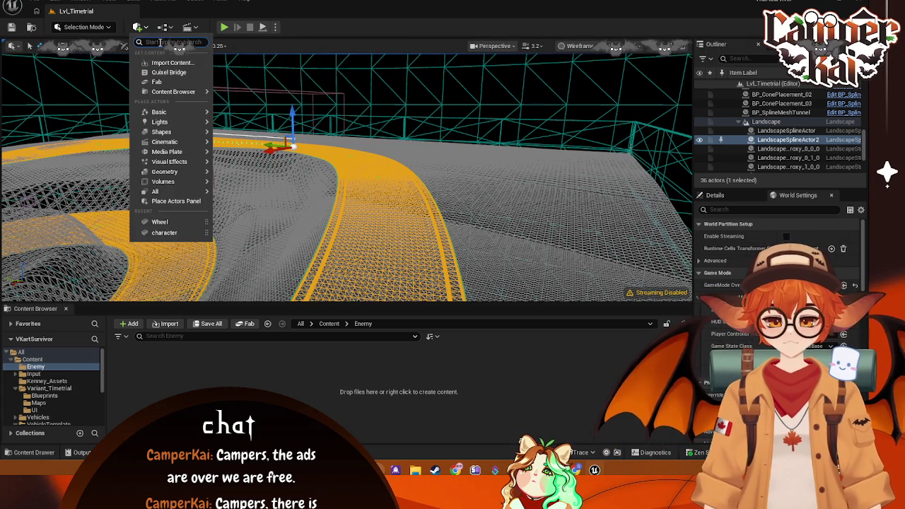
Step: Place a Nav Mesh Bounds Volume on the landscape and focus the view on it
{"action": "type", "text": "nav"}
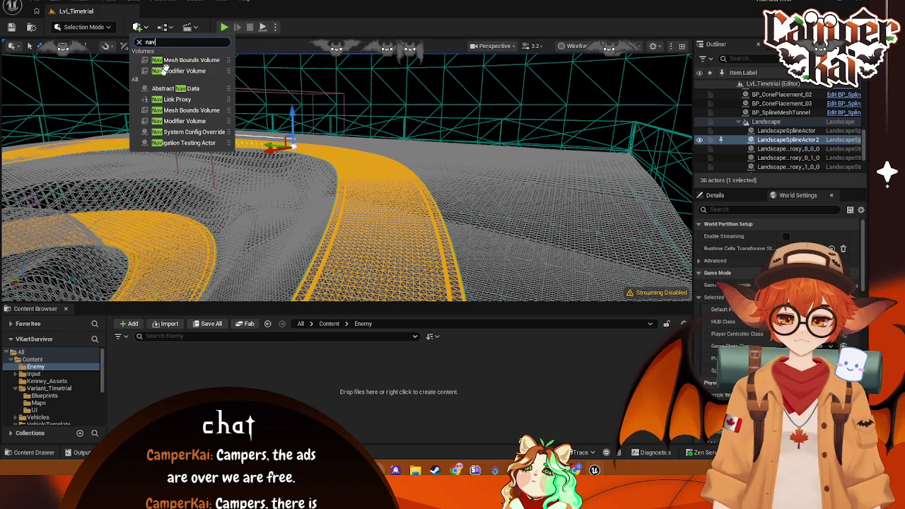
{"action": "left_click", "coordinate": [197, 62]}
{"action": "mouse_move", "coordinate": [291, 163]}
{"action": "left_mouse_down"}
{"action": "mouse_move", "coordinate": [283, 169]}
{"action": "mouse_move", "coordinate": [287, 138]}
{"action": "mouse_move", "coordinate": [242, 168]}
{"action": "mouse_move", "coordinate": [233, 212]}
{"action": "mouse_move", "coordinate": [202, 198]}
{"action": "left_mouse_up"}
{"action": "key", "text": "f"}
{"action": "scroll", "coordinate": [346, 171], "scroll_direction": "down", "scroll_amount": 10}
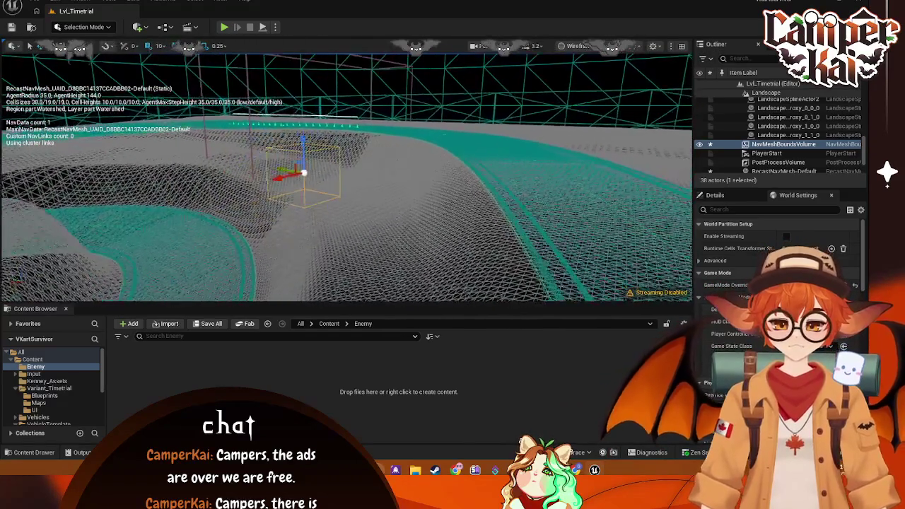
{"action": "left_click_drag", "start_coordinate": [346, 171], "coordinate": [425, 177]}
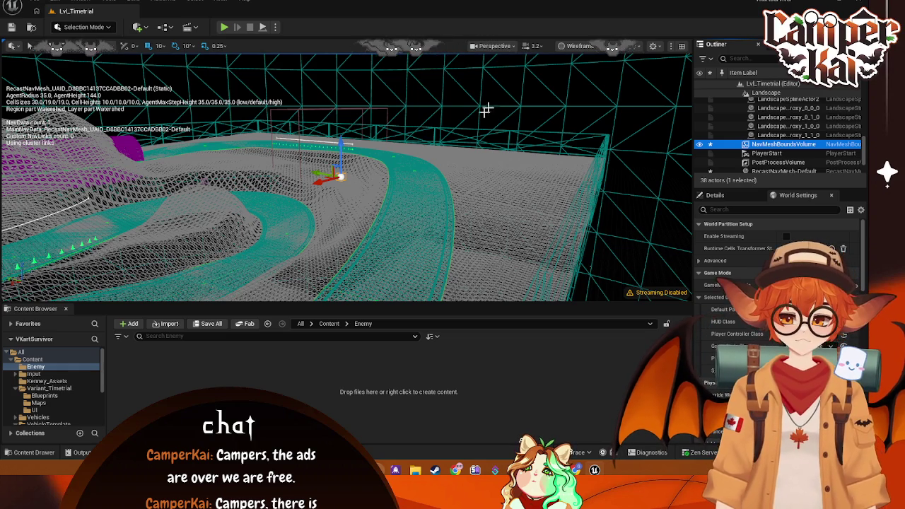
{"action": "left_click", "coordinate": [495, 46]}
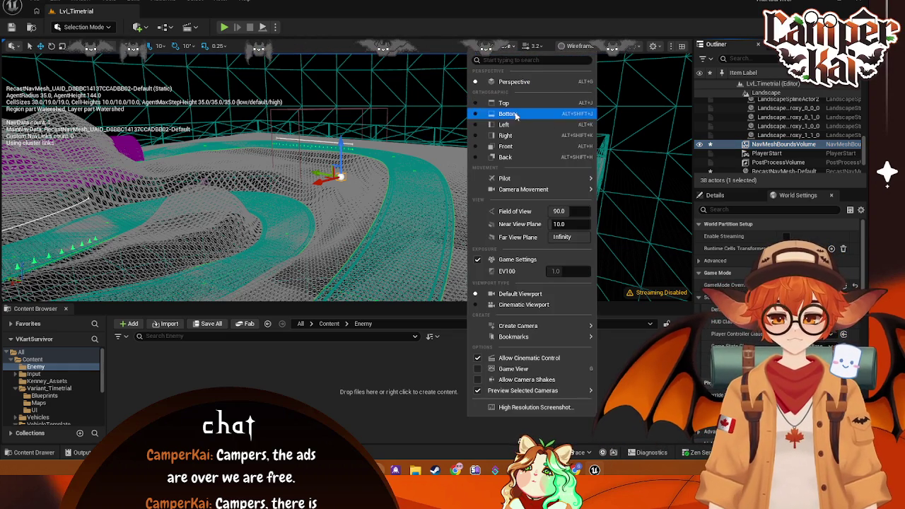
Step: Check the track in Lit shading, return to Wireframe, and nudge the volume slightly up along Z
{"action": "left_click", "coordinate": [571, 46]}
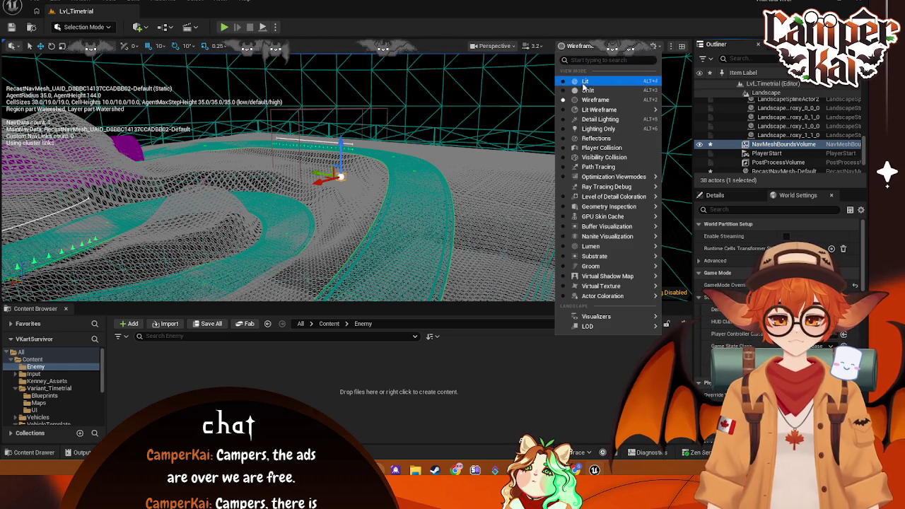
{"action": "left_click", "coordinate": [584, 80]}
{"action": "scroll", "coordinate": [392, 174], "scroll_direction": "up", "scroll_amount": 5}
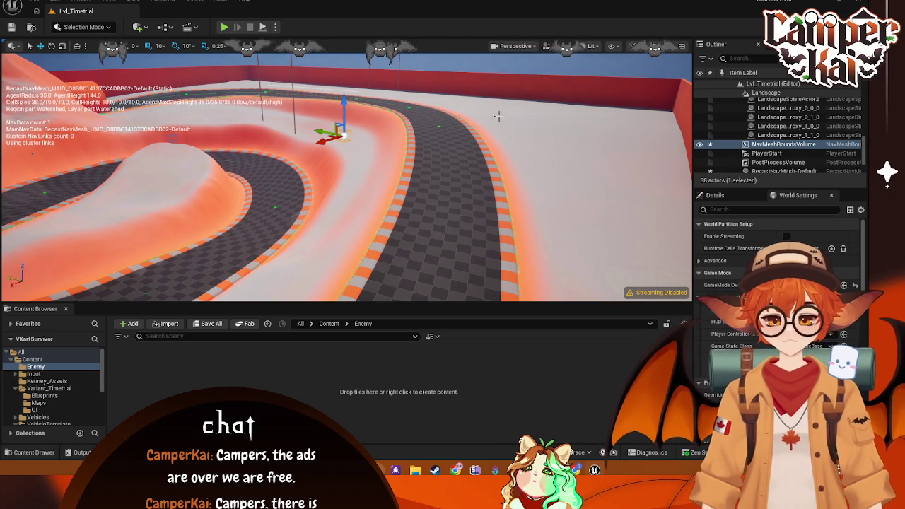
{"action": "left_click", "coordinate": [556, 49]}
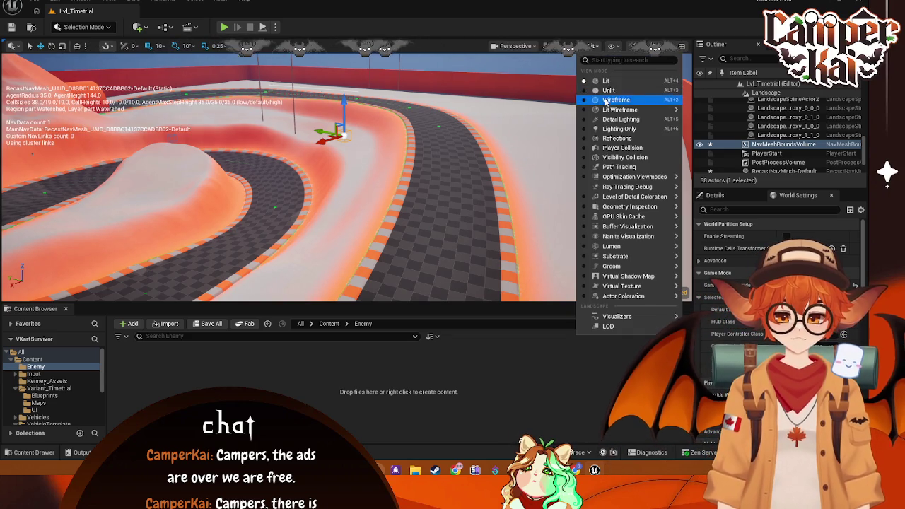
{"action": "left_click", "coordinate": [605, 98]}
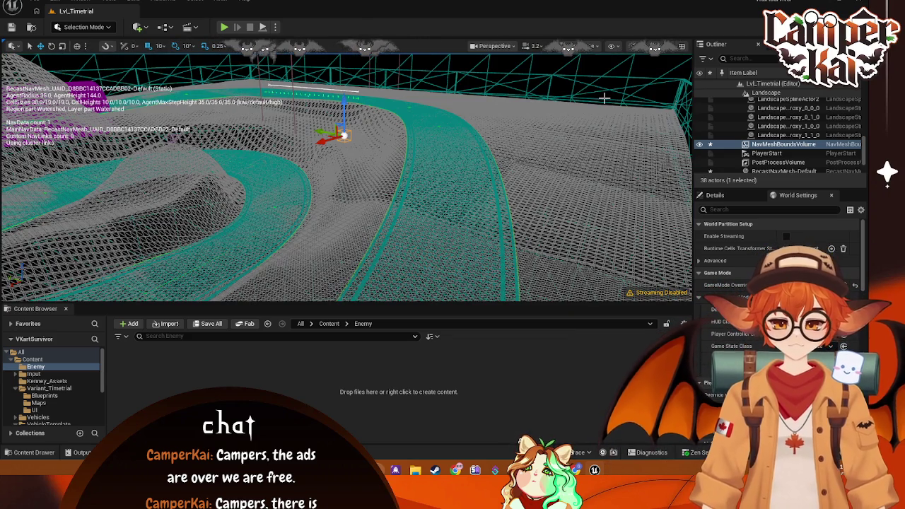
{"action": "mouse_move", "coordinate": [517, 109]}
{"action": "left_mouse_down"}
{"action": "mouse_move", "coordinate": [481, 134]}
{"action": "mouse_move", "coordinate": [446, 95]}
{"action": "left_mouse_up"}
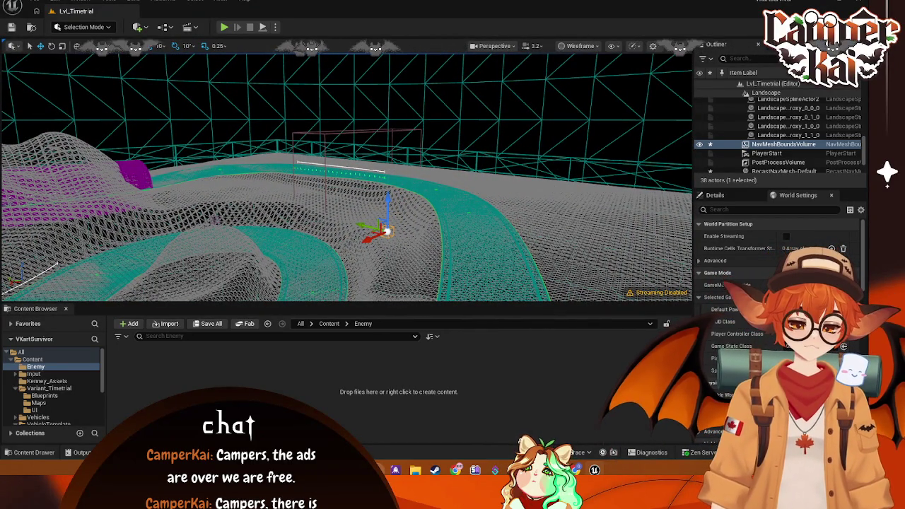
{"action": "mouse_move", "coordinate": [393, 202]}
{"action": "left_mouse_down"}
{"action": "mouse_move", "coordinate": [388, 191]}
{"action": "mouse_move", "coordinate": [396, 212]}
{"action": "mouse_move", "coordinate": [395, 169]}
{"action": "mouse_move", "coordinate": [389, 234]}
{"action": "mouse_move", "coordinate": [212, 127]}
{"action": "left_mouse_up"}
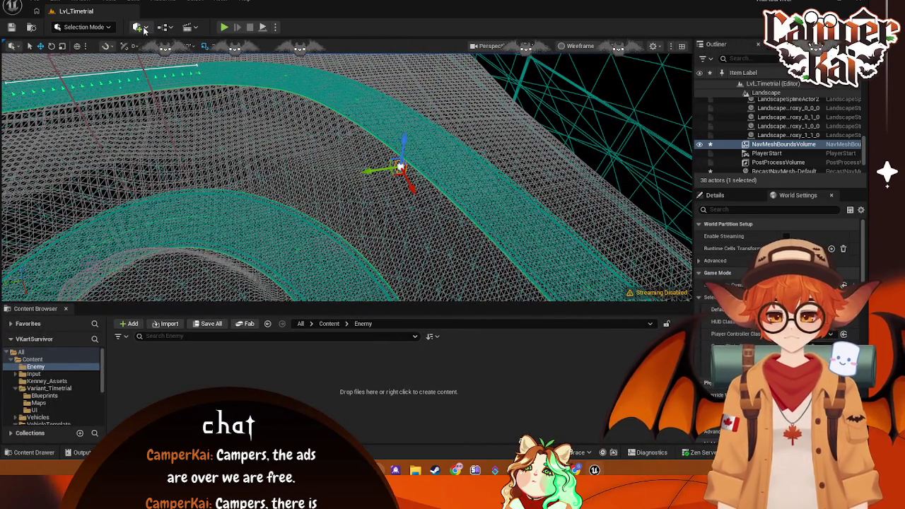
Step: Scale the Nav Mesh Bounds Volume wider along its green and red axes over the track
{"action": "left_click", "coordinate": [62, 47]}
{"action": "left_click_drag", "start_coordinate": [371, 170], "coordinate": [486, 155]}
{"action": "left_click_drag", "start_coordinate": [409, 185], "coordinate": [417, 208]}
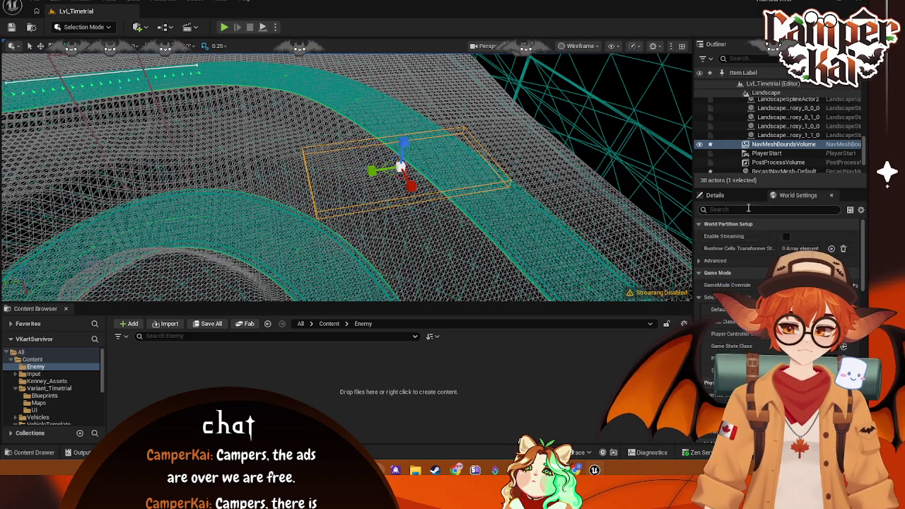
{"action": "left_click", "coordinate": [728, 195]}
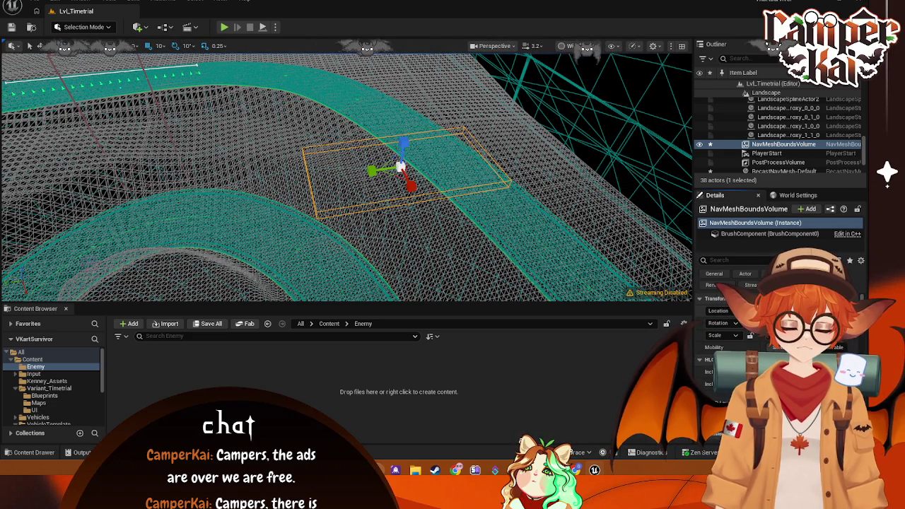
{"action": "left_click_drag", "start_coordinate": [409, 186], "coordinate": [417, 195]}
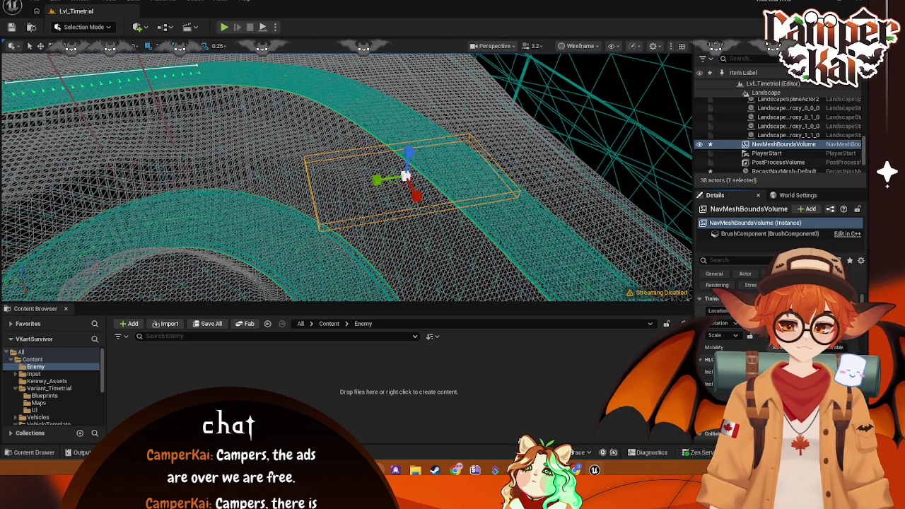
{"action": "left_click", "coordinate": [506, 247]}
{"action": "left_click_drag", "start_coordinate": [506, 189], "coordinate": [499, 194]}
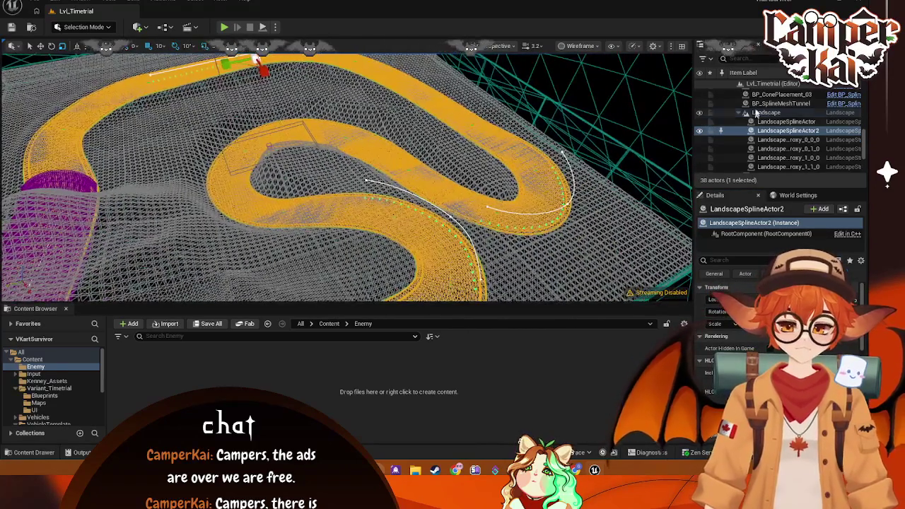
Step: Filter the Outliner by 'na', select and frame NavMeshBoundsVolume, and start entering a larger scale
{"action": "left_click", "coordinate": [750, 58]}
{"action": "type", "text": "na"}
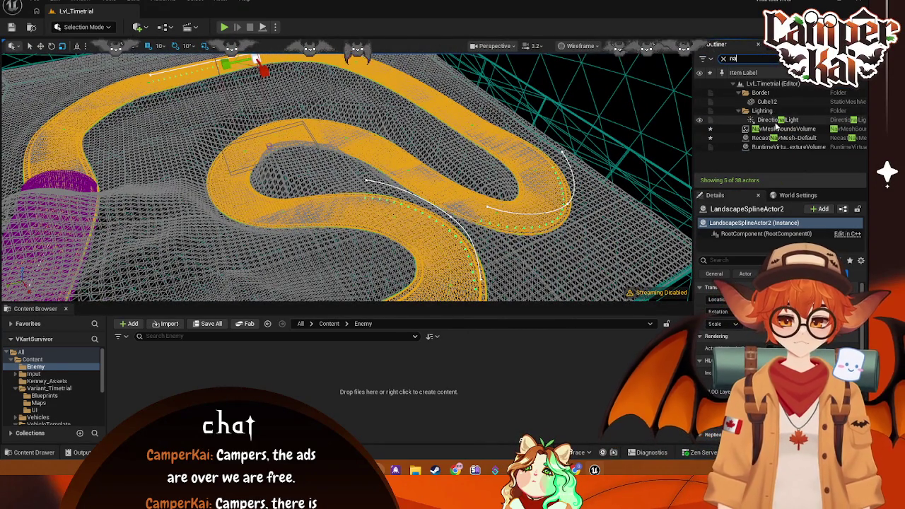
{"action": "left_click", "coordinate": [783, 129]}
{"action": "key", "text": "f"}
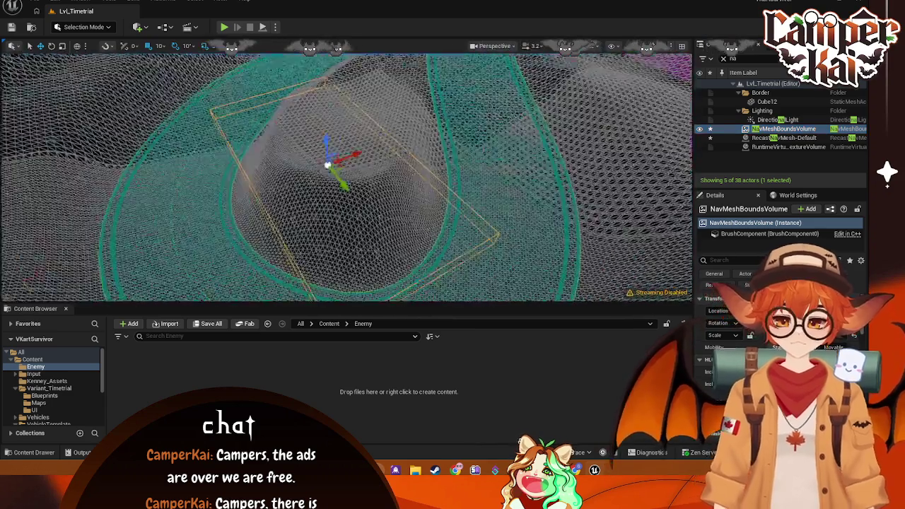
{"action": "mouse_move", "coordinate": [347, 169]}
{"action": "left_mouse_down"}
{"action": "mouse_move", "coordinate": [357, 202]}
{"action": "mouse_move", "coordinate": [385, 197]}
{"action": "left_mouse_up"}
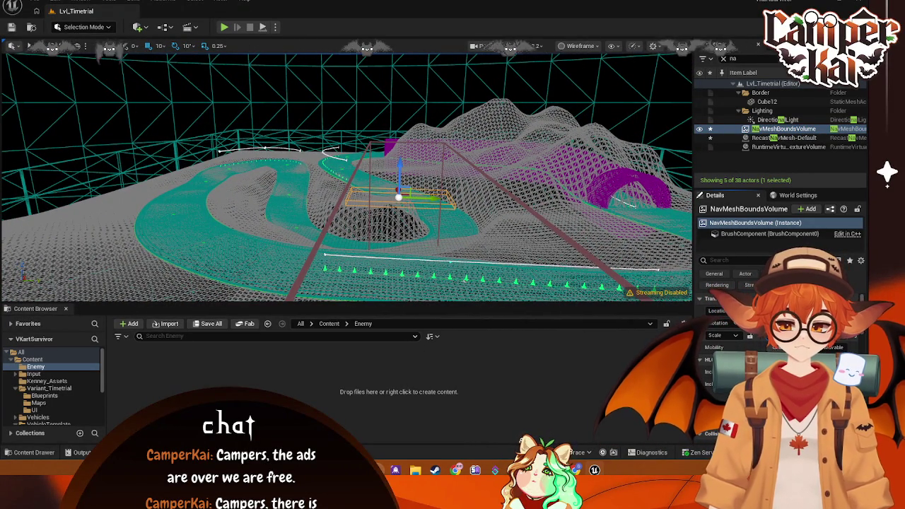
{"action": "key", "text": "Return"}
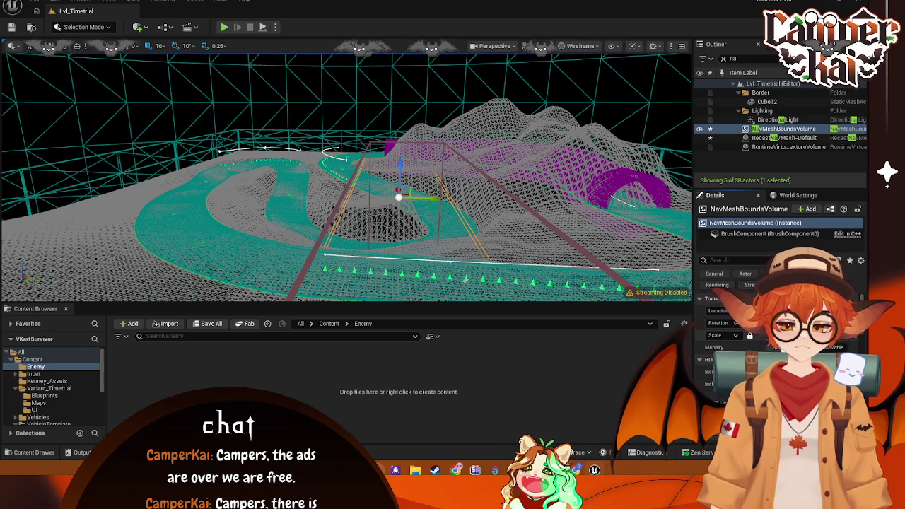
Step: Enter larger Scale X, Y and Z values for the NavMeshBoundsVolume and check its edges against the track
{"action": "key", "text": "Return"}
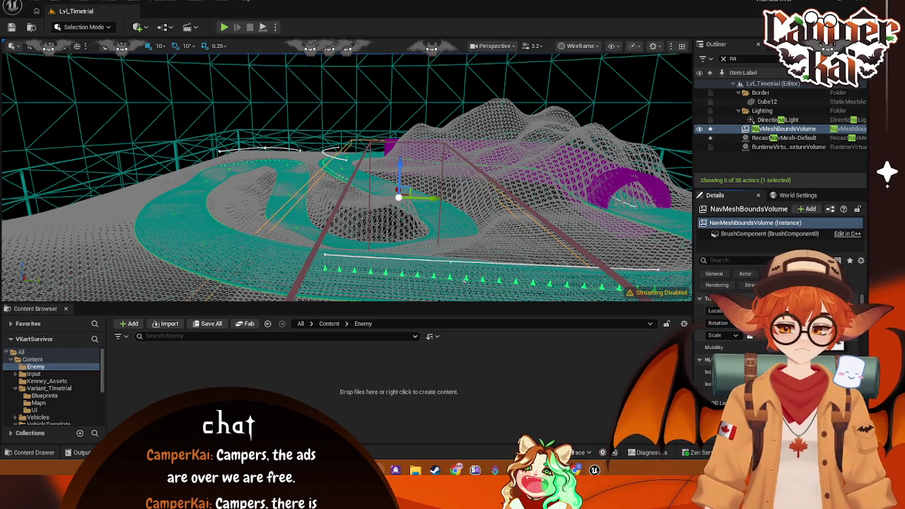
{"action": "key", "text": "Return"}
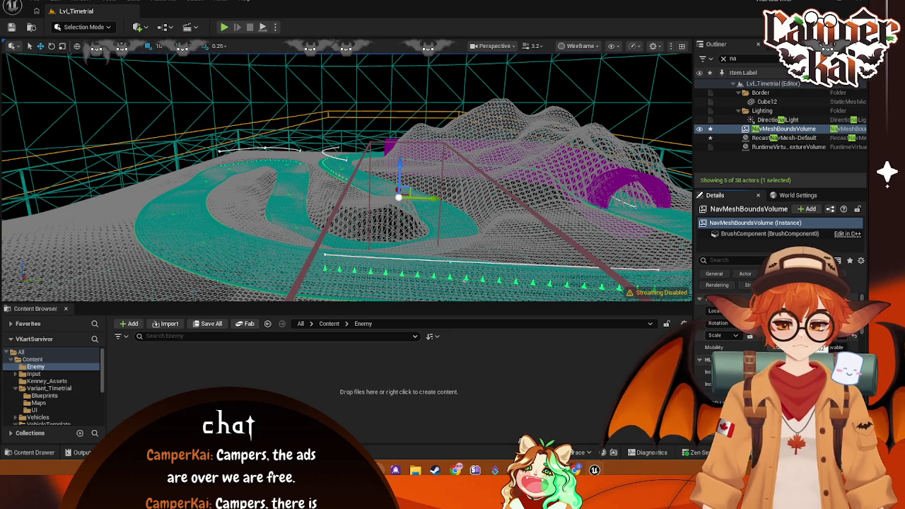
{"action": "key", "text": "Return"}
{"action": "key", "text": "Return"}
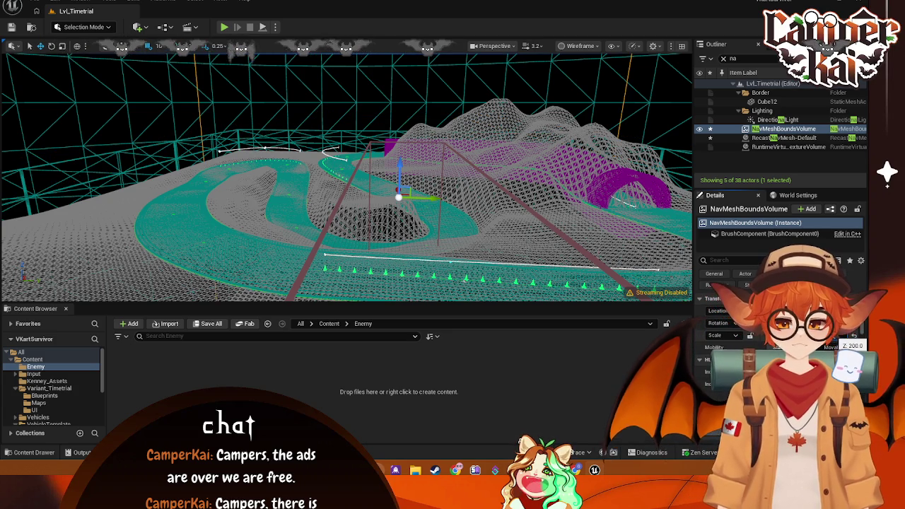
{"action": "key", "text": "f"}
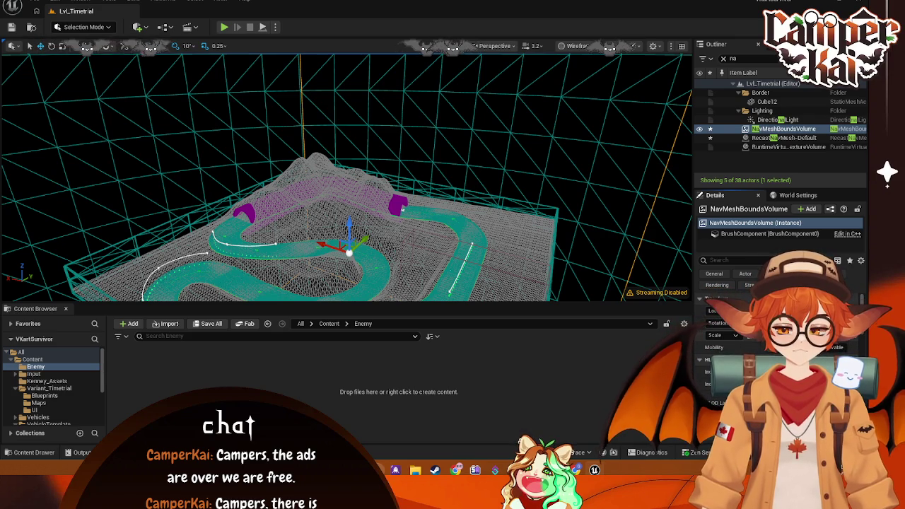
{"action": "left_click_drag", "start_coordinate": [526, 229], "coordinate": [589, 177]}
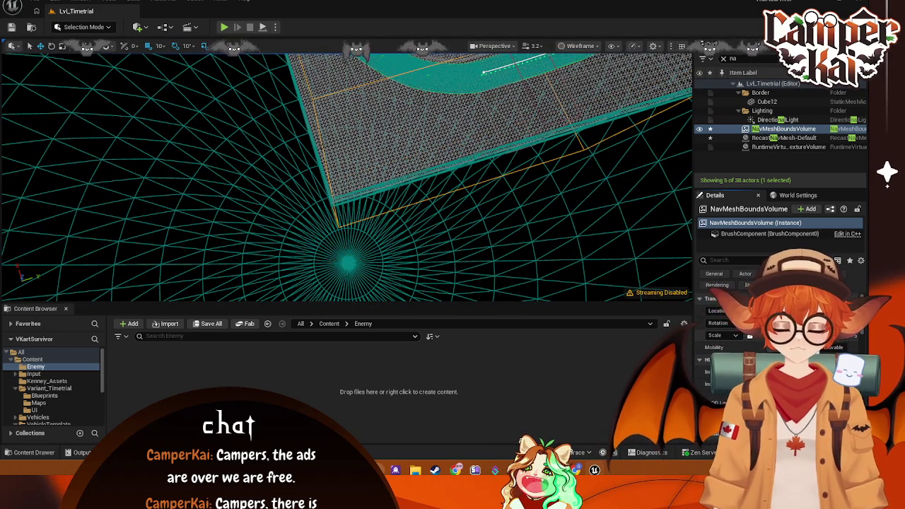
{"action": "key", "text": "ctrl+z"}
{"action": "left_click_drag", "start_coordinate": [561, 271], "coordinate": [527, 124]}
{"action": "key", "text": "f"}
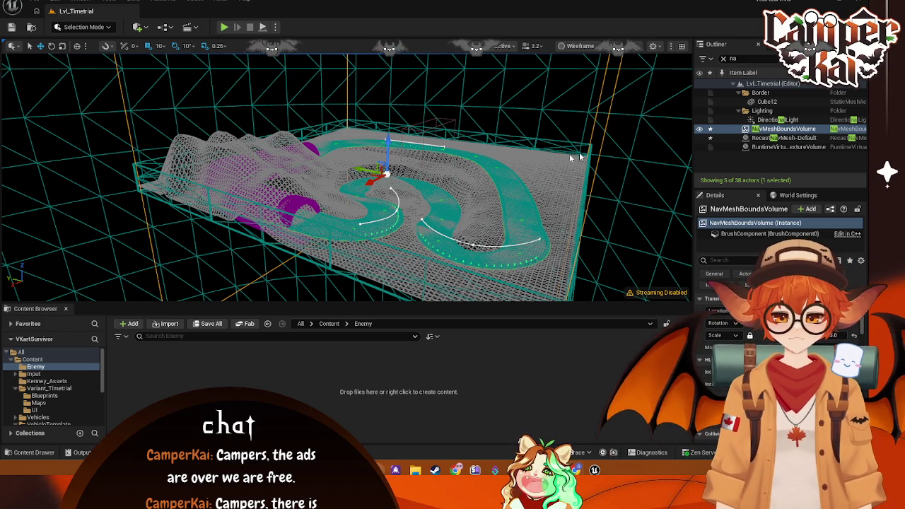
Step: Orbit to a top-down view of the level and capture a screenshot of the viewport
{"action": "mouse_move", "coordinate": [595, 155]}
{"action": "left_mouse_down"}
{"action": "mouse_move", "coordinate": [595, 113]}
{"action": "mouse_move", "coordinate": [594, 170]}
{"action": "mouse_move", "coordinate": [594, 99]}
{"action": "left_mouse_up"}
{"action": "left_click_drag", "start_coordinate": [410, 247], "coordinate": [441, 238]}
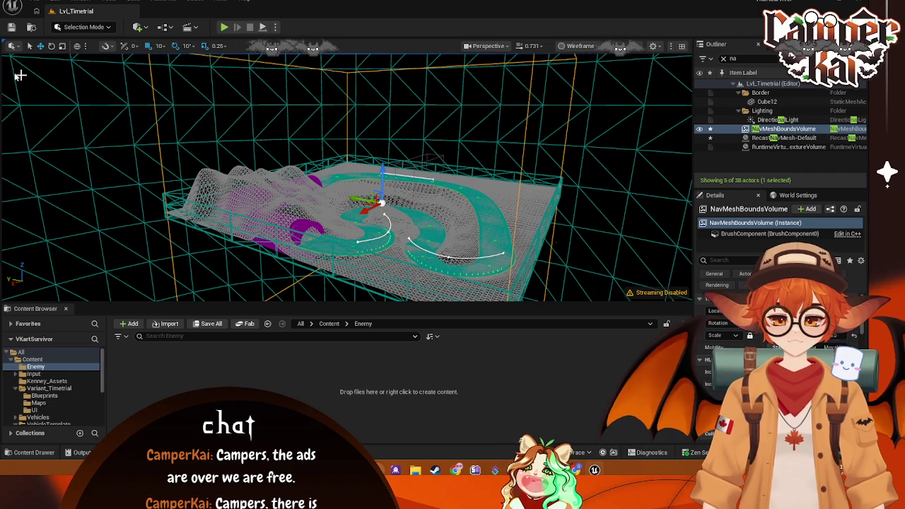
{"action": "key", "text": "super+shift+s"}
{"action": "mouse_move", "coordinate": [0, 53]}
{"action": "left_mouse_down"}
{"action": "mouse_move", "coordinate": [612, 298]}
{"action": "mouse_move", "coordinate": [695, 302]}
{"action": "left_mouse_up"}
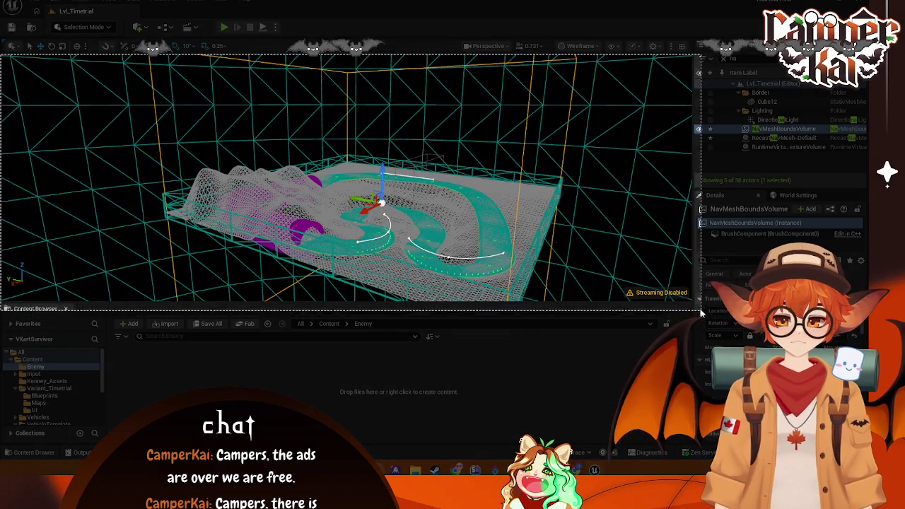
{"action": "left_click", "coordinate": [384, 315]}
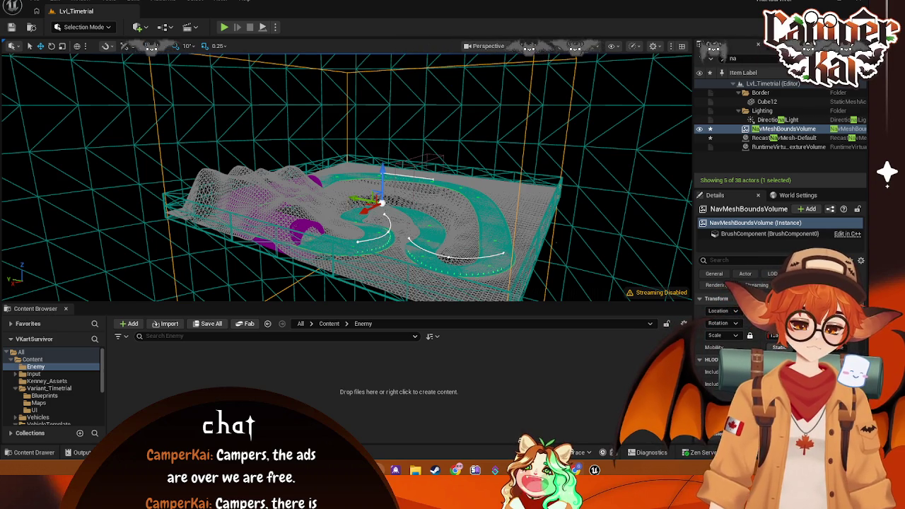
Step: Lower the viewport camera speed and fly down to track level in Wireframe view
{"action": "mouse_move", "coordinate": [347, 176]}
{"action": "left_mouse_down"}
{"action": "mouse_move", "coordinate": [318, 174]}
{"action": "mouse_move", "coordinate": [322, 184]}
{"action": "mouse_move", "coordinate": [322, 155]}
{"action": "mouse_move", "coordinate": [325, 177]}
{"action": "mouse_move", "coordinate": [488, 118]}
{"action": "left_mouse_up"}
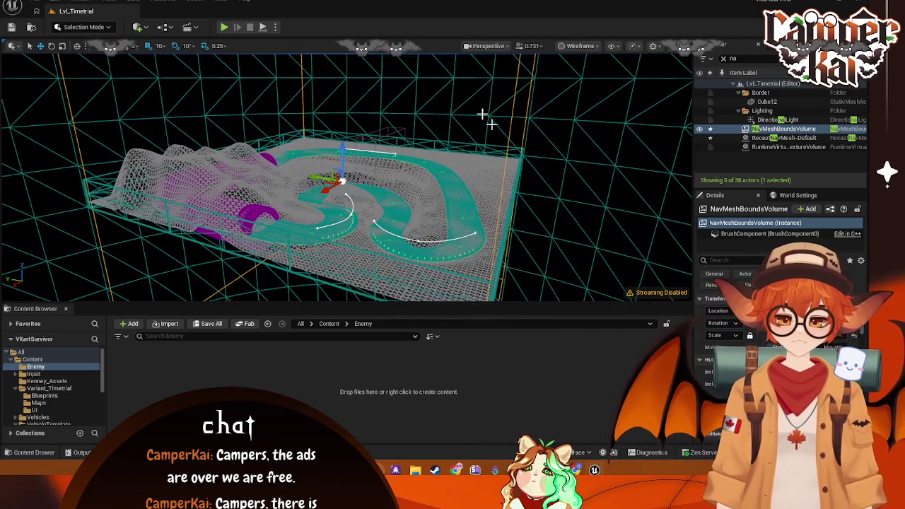
{"action": "left_click", "coordinate": [532, 45]}
{"action": "mouse_move", "coordinate": [340, 176]}
{"action": "left_mouse_down"}
{"action": "mouse_move", "coordinate": [325, 166]}
{"action": "mouse_move", "coordinate": [322, 173]}
{"action": "mouse_move", "coordinate": [329, 106]}
{"action": "mouse_move", "coordinate": [332, 233]}
{"action": "left_mouse_up"}
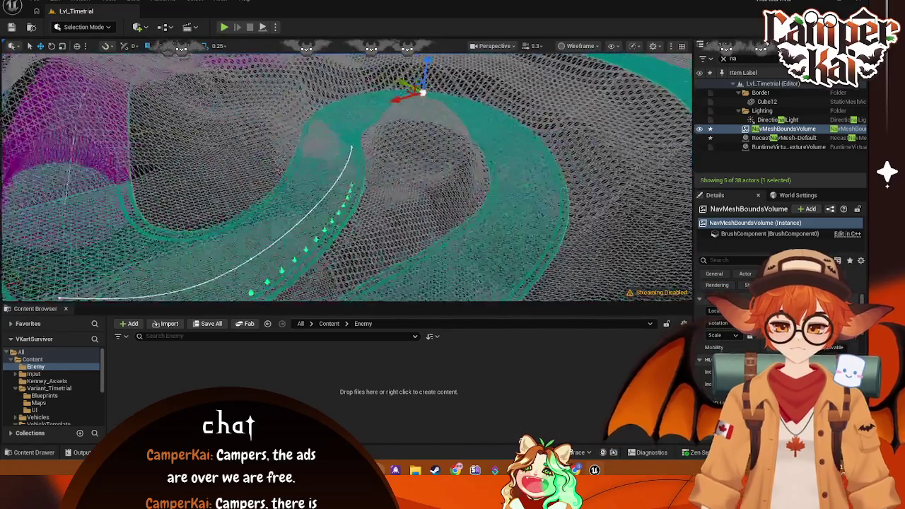
{"action": "scroll", "coordinate": [337, 96], "scroll_direction": "down", "scroll_amount": 3}
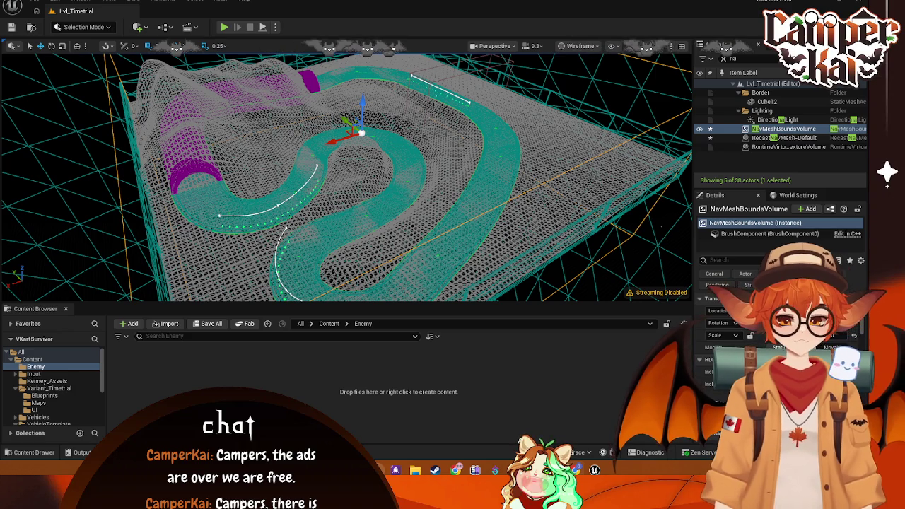
{"action": "key", "text": "w"}
{"action": "key", "text": "w"}
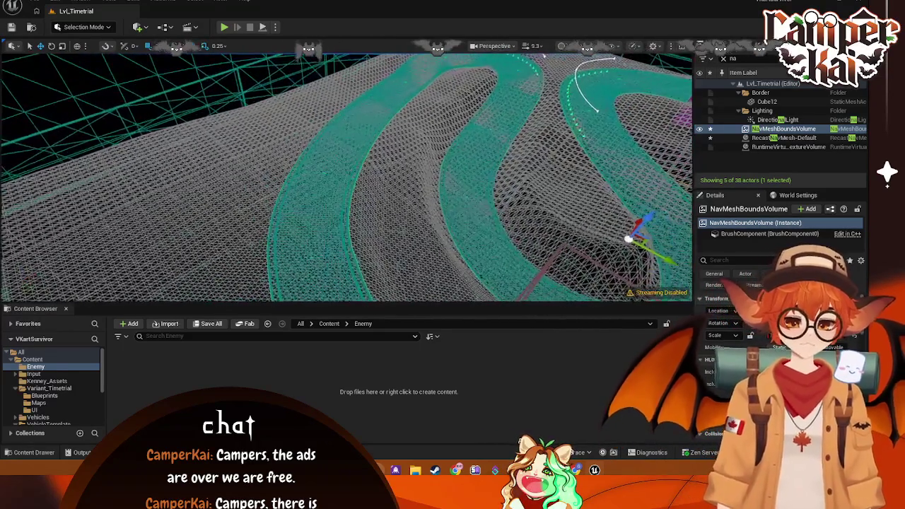
{"action": "key", "text": "w"}
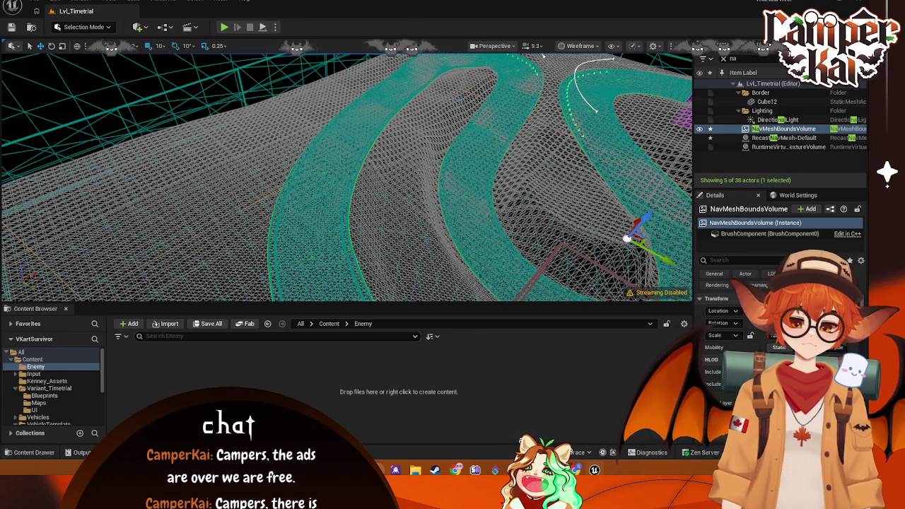
Step: Select the landscape, the spline road and two landscape sections to inspect them
{"action": "left_click", "coordinate": [397, 207]}
{"action": "left_click", "coordinate": [83, 27]}
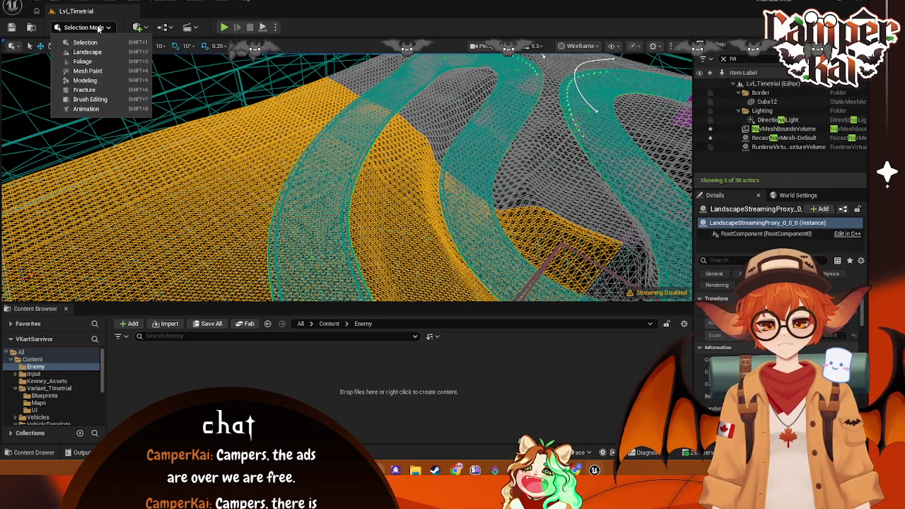
{"action": "key", "text": "Escape"}
{"action": "left_click", "coordinate": [329, 145]}
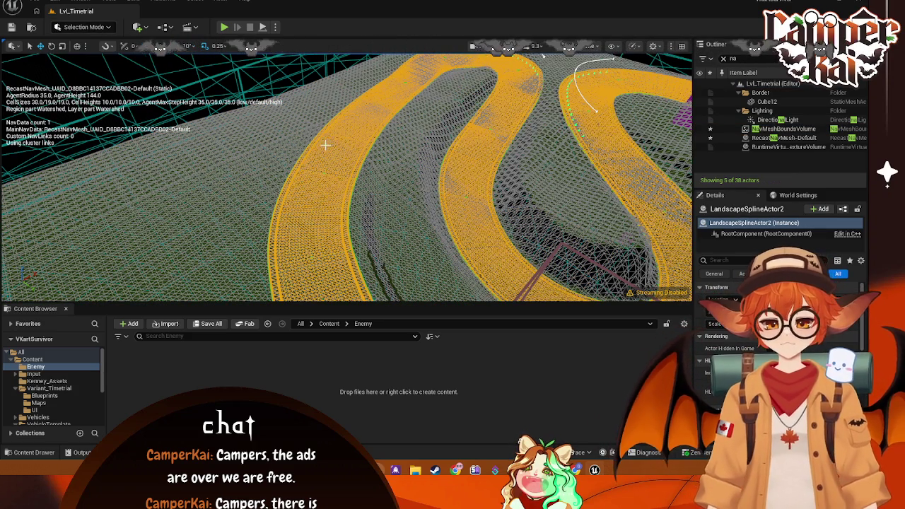
{"action": "scroll", "coordinate": [299, 188], "scroll_direction": "up", "scroll_amount": 3}
{"action": "scroll", "coordinate": [387, 186], "scroll_direction": "down", "scroll_amount": 3}
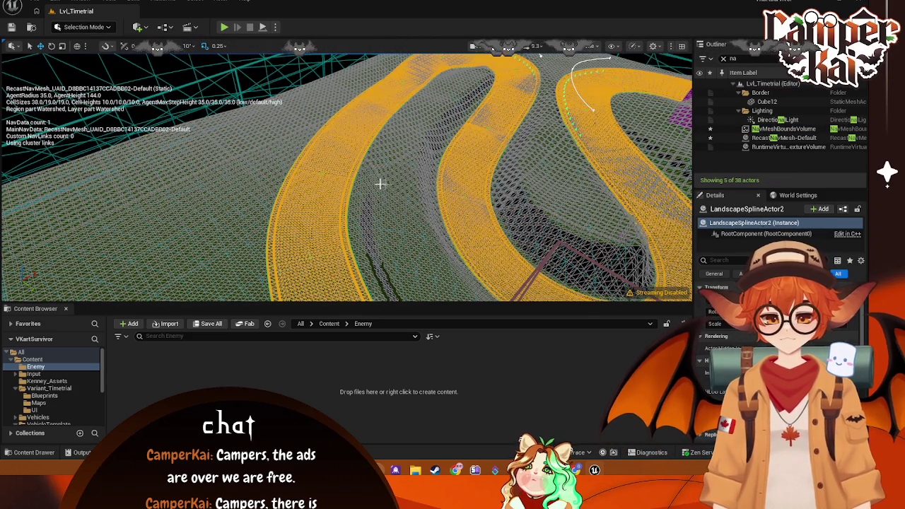
{"action": "left_click", "coordinate": [380, 184]}
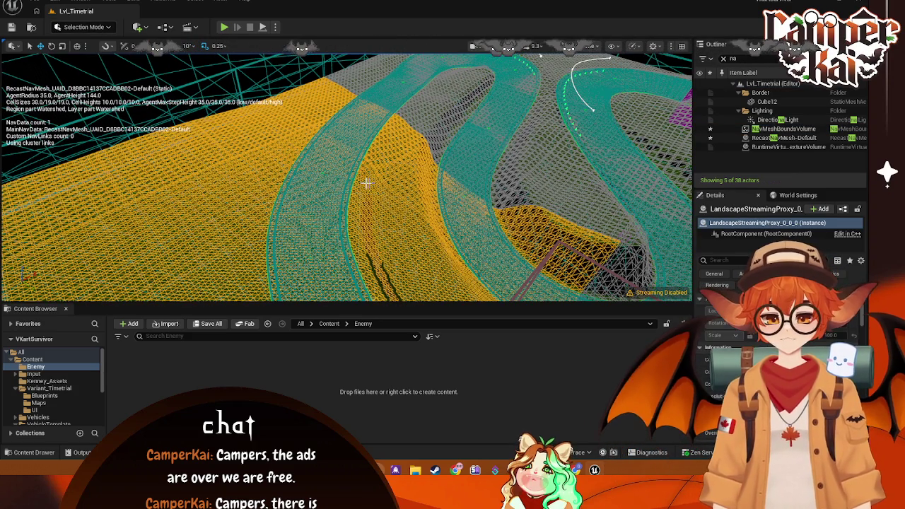
{"action": "left_click", "coordinate": [433, 106]}
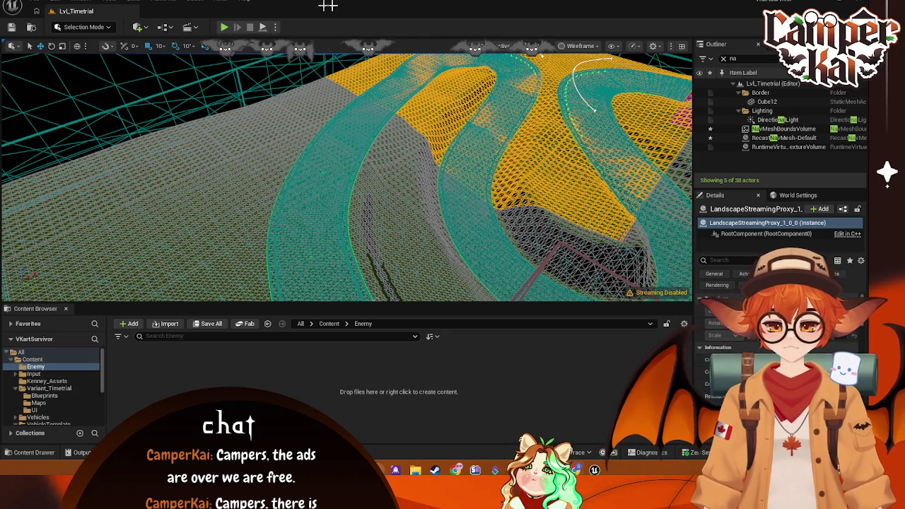
Step: Switch the viewport to Lit shading, look down over the winding track, and start a Play-in-Editor run
{"action": "left_click", "coordinate": [565, 46]}
{"action": "left_click", "coordinate": [581, 91]}
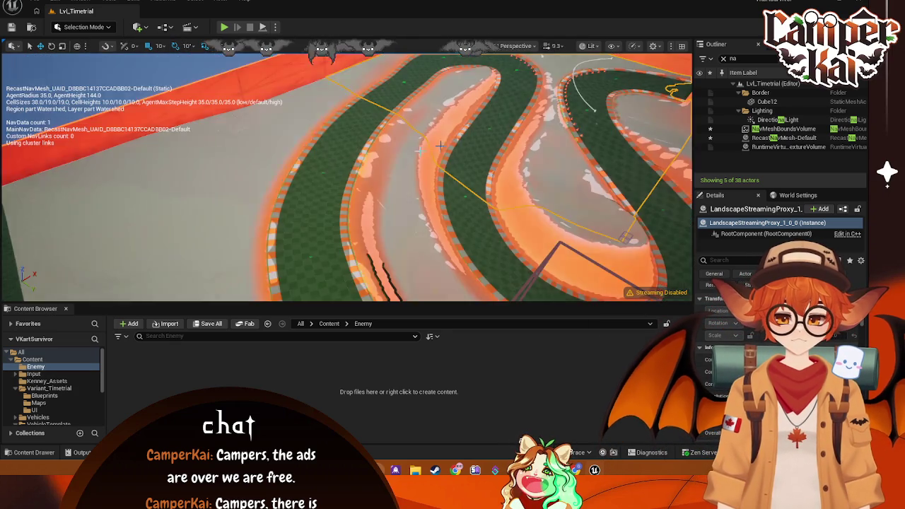
{"action": "mouse_move", "coordinate": [346, 176]}
{"action": "left_mouse_down"}
{"action": "mouse_move", "coordinate": [332, 170]}
{"action": "mouse_move", "coordinate": [339, 191]}
{"action": "mouse_move", "coordinate": [318, 173]}
{"action": "left_mouse_up"}
{"action": "mouse_move", "coordinate": [236, 69]}
{"action": "left_mouse_down"}
{"action": "mouse_move", "coordinate": [240, 78]}
{"action": "mouse_move", "coordinate": [226, 71]}
{"action": "mouse_move", "coordinate": [235, 69]}
{"action": "left_mouse_up"}
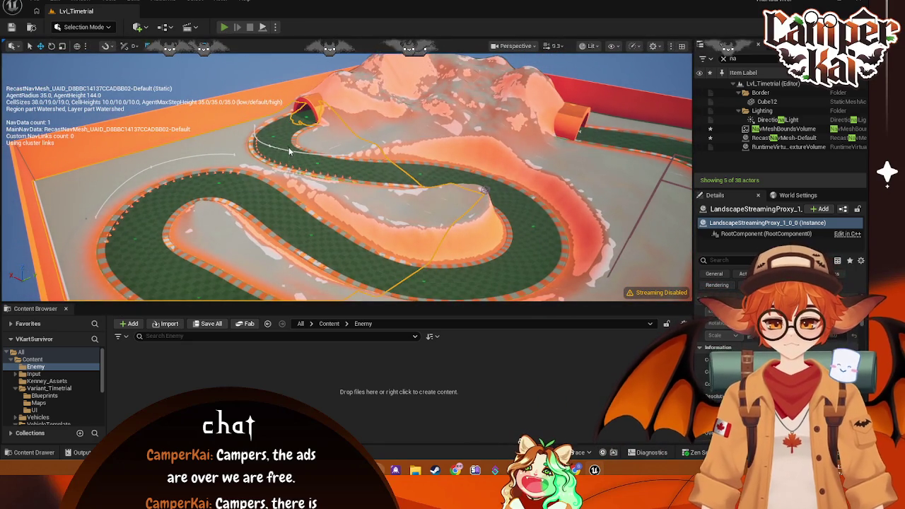
{"action": "key", "text": "alt+p"}
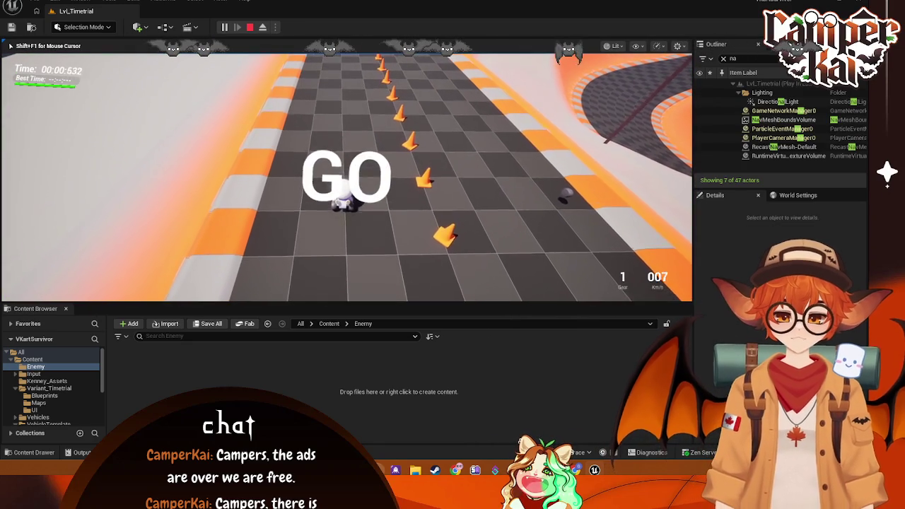
Step: End the Play-in-Editor session and pull back to an overview of the track
{"action": "key", "text": "Escape"}
{"action": "mouse_move", "coordinate": [491, 171]}
{"action": "left_mouse_down"}
{"action": "mouse_move", "coordinate": [472, 219]}
{"action": "mouse_move", "coordinate": [460, 138]}
{"action": "mouse_move", "coordinate": [439, 189]}
{"action": "mouse_move", "coordinate": [452, 198]}
{"action": "mouse_move", "coordinate": [444, 181]}
{"action": "mouse_move", "coordinate": [319, 140]}
{"action": "mouse_move", "coordinate": [333, 282]}
{"action": "mouse_move", "coordinate": [337, 143]}
{"action": "mouse_move", "coordinate": [353, 205]}
{"action": "mouse_move", "coordinate": [307, 221]}
{"action": "left_mouse_up"}
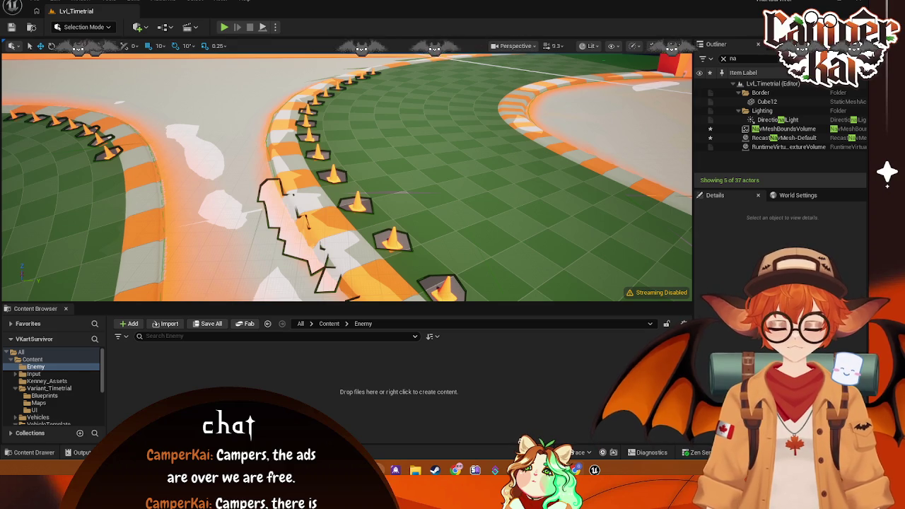
Step: Toggle the nav mesh overlay with P, fly along the cones, and select BP_ConePlacement_01
{"action": "key", "text": "p"}
{"action": "left_click_drag", "start_coordinate": [631, 108], "coordinate": [631, 108]}
{"action": "key", "text": "p"}
{"action": "key", "text": "p"}
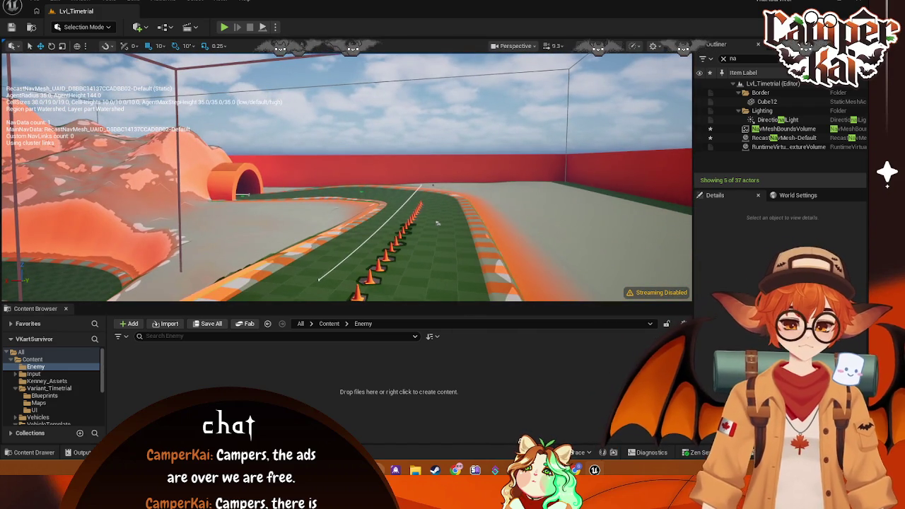
{"action": "left_click_drag", "start_coordinate": [521, 265], "coordinate": [521, 265]}
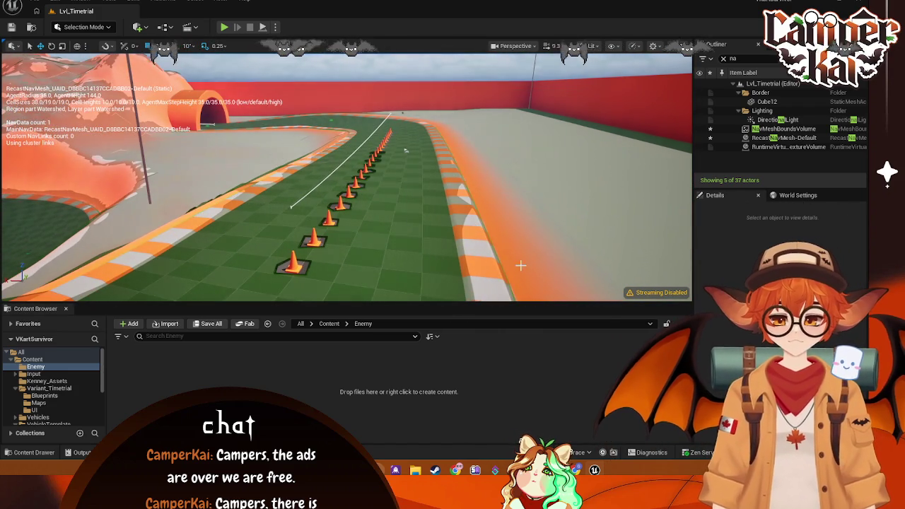
{"action": "left_click", "coordinate": [316, 254]}
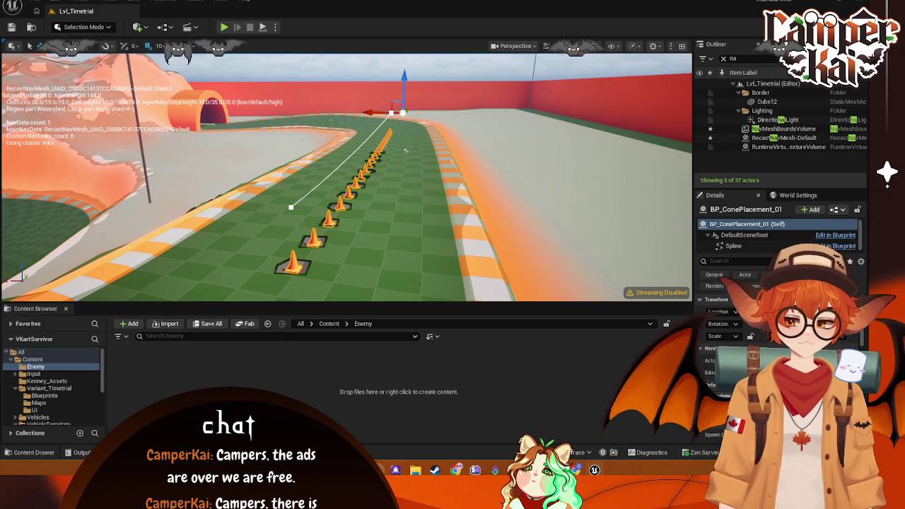
Step: Open the SM_Cone mesh, filter its Details by 'nav', and uncheck Has Navigation Data
{"action": "left_click", "coordinate": [147, 377]}
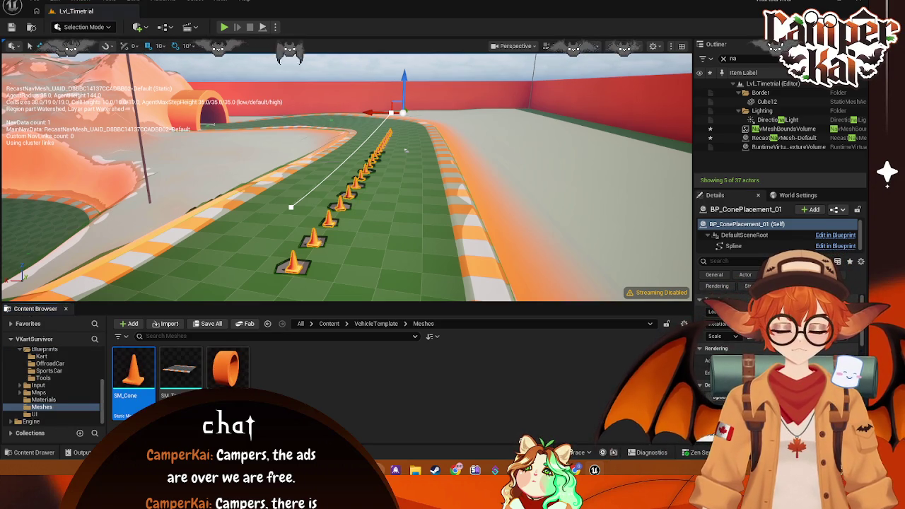
{"action": "double_click", "coordinate": [146, 377]}
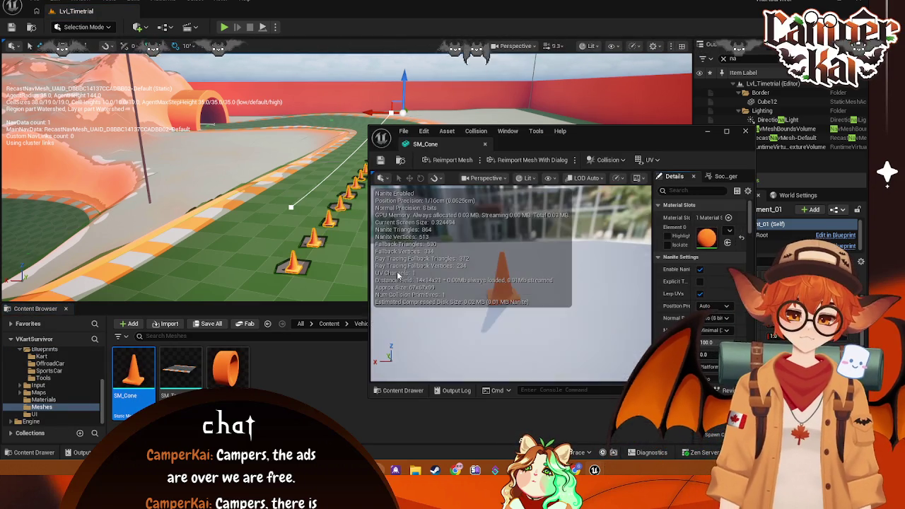
{"action": "left_click_drag", "start_coordinate": [425, 143], "coordinate": [167, 11]}
{"action": "left_click", "coordinate": [704, 56]}
{"action": "type", "text": "na"}
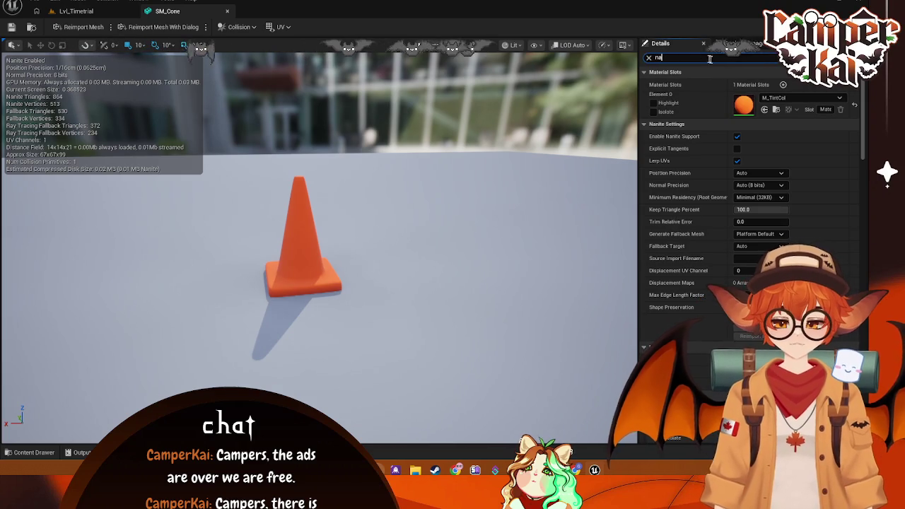
{"action": "type", "text": "v"}
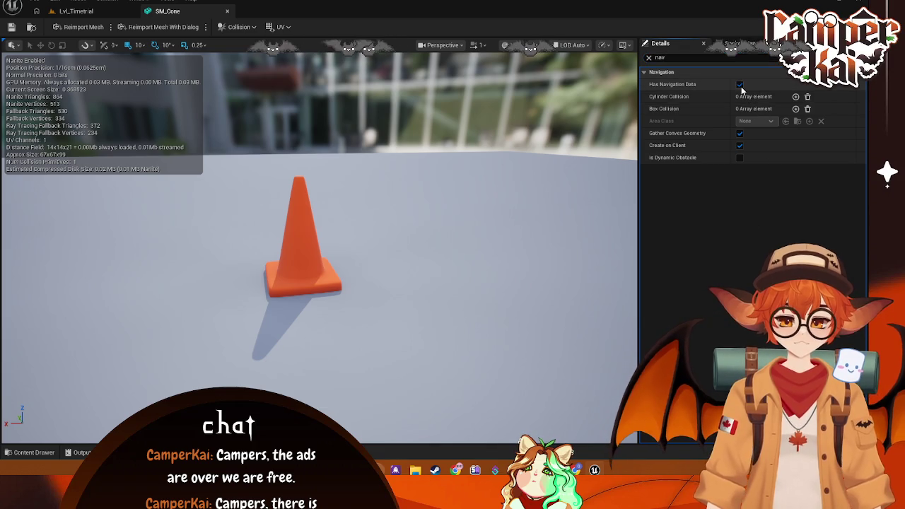
{"action": "left_click", "coordinate": [739, 85]}
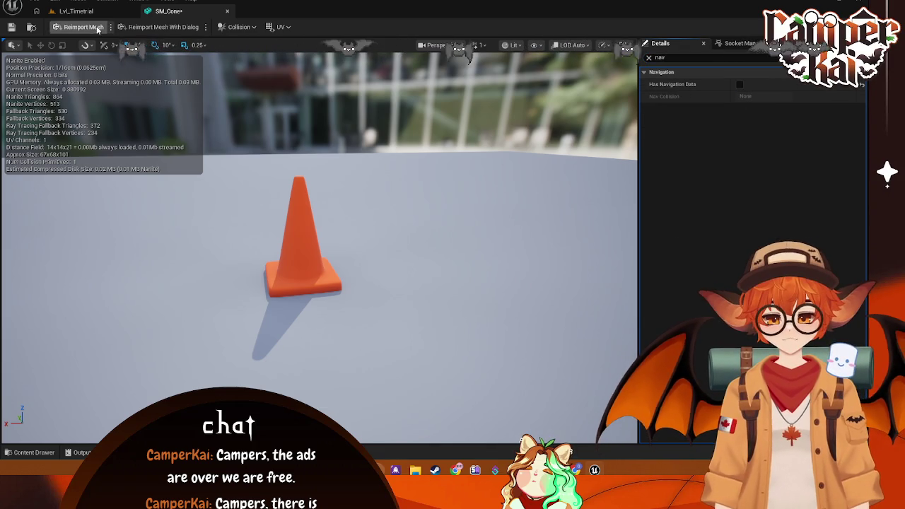
Step: Return to the level to view the cone row, then close the SM_Cone editor
{"action": "left_click", "coordinate": [76, 10]}
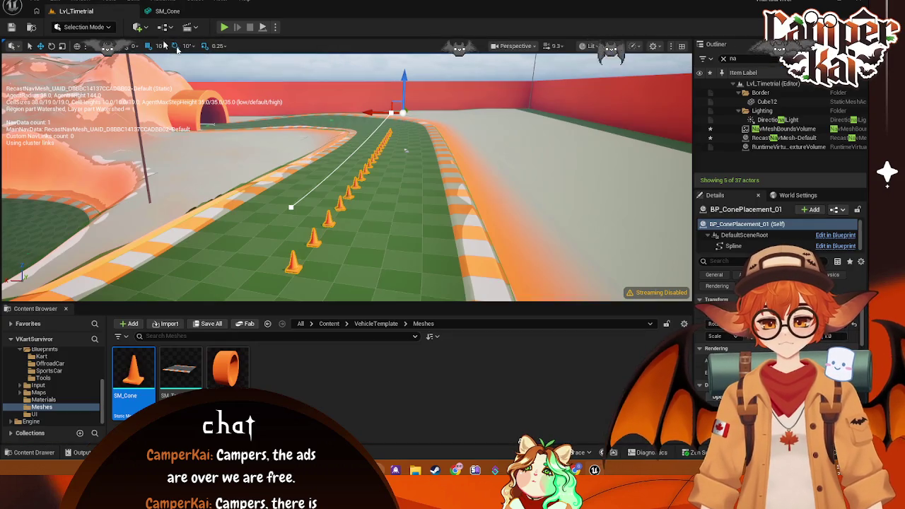
{"action": "mouse_move", "coordinate": [237, 71]}
{"action": "left_mouse_down"}
{"action": "mouse_move", "coordinate": [276, 85]}
{"action": "mouse_move", "coordinate": [261, 121]}
{"action": "mouse_move", "coordinate": [293, 152]}
{"action": "mouse_move", "coordinate": [325, 161]}
{"action": "mouse_move", "coordinate": [396, 153]}
{"action": "left_mouse_up"}
{"action": "left_click", "coordinate": [181, 9]}
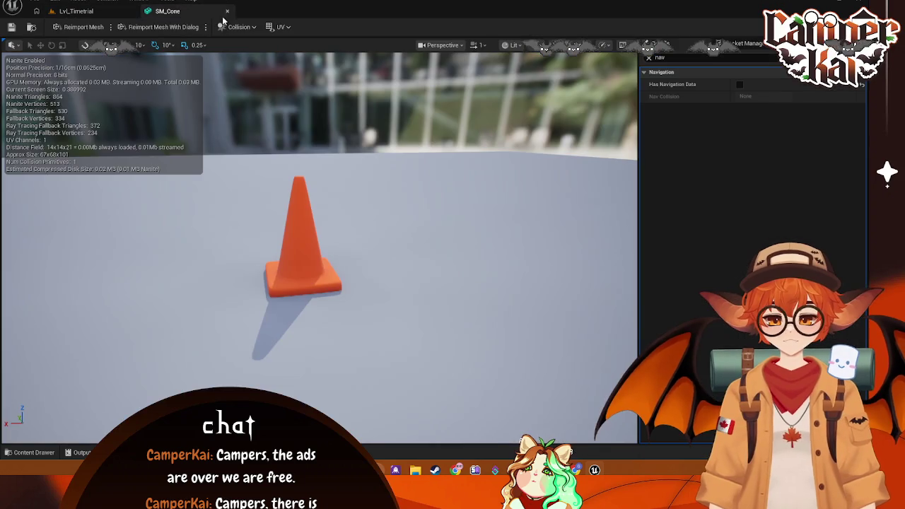
{"action": "left_click", "coordinate": [228, 11]}
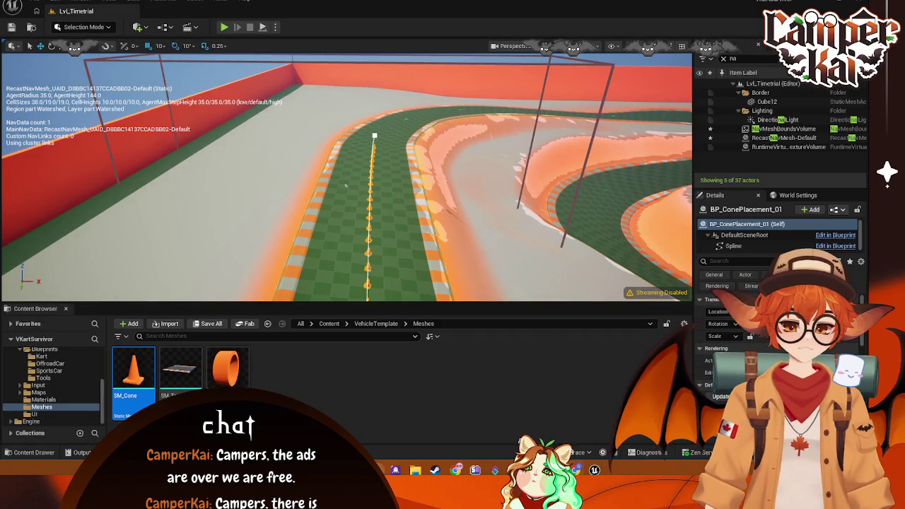
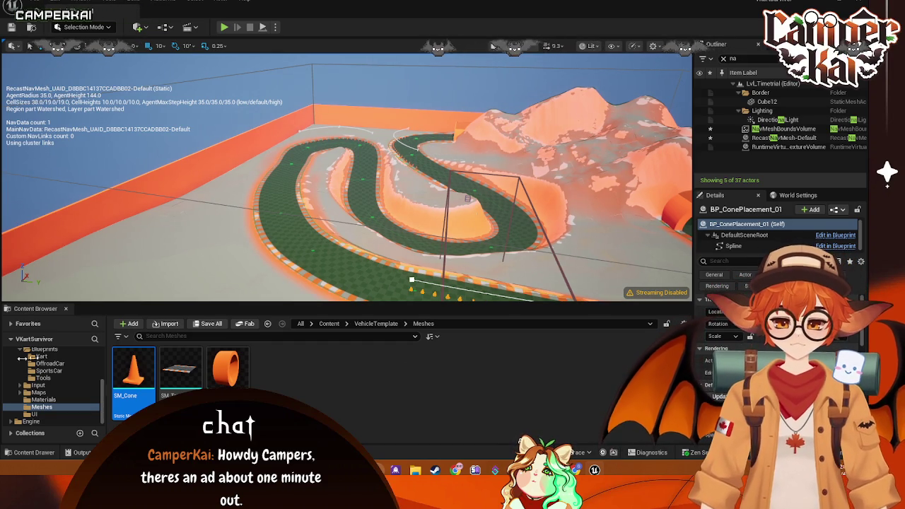
Step: Browse the VehicleTemplate folder and focus the view on the cone placement spline
{"action": "scroll", "coordinate": [71, 374], "scroll_direction": "up", "scroll_amount": 2}
{"action": "left_click", "coordinate": [46, 393]}
{"action": "left_click", "coordinate": [49, 385]}
{"action": "left_click", "coordinate": [412, 280]}
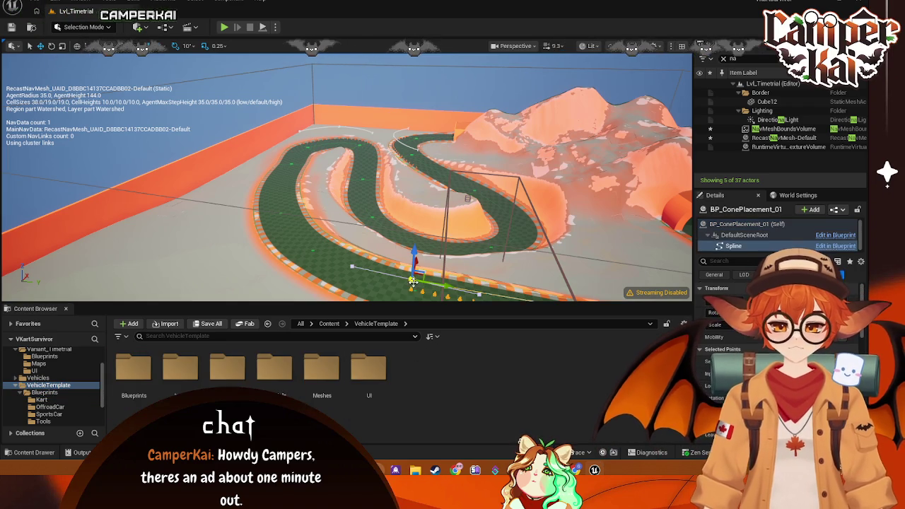
{"action": "key", "text": "f"}
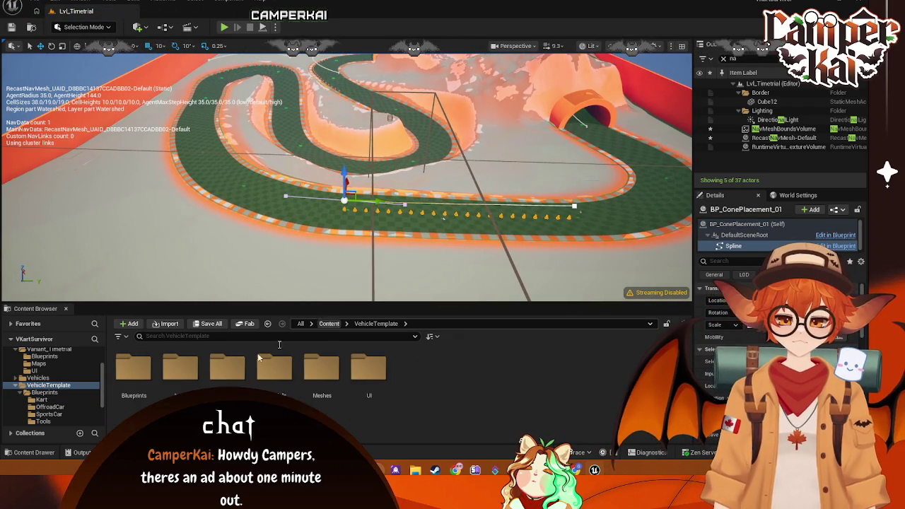
{"action": "scroll", "coordinate": [61, 412], "scroll_direction": "down", "scroll_amount": 2}
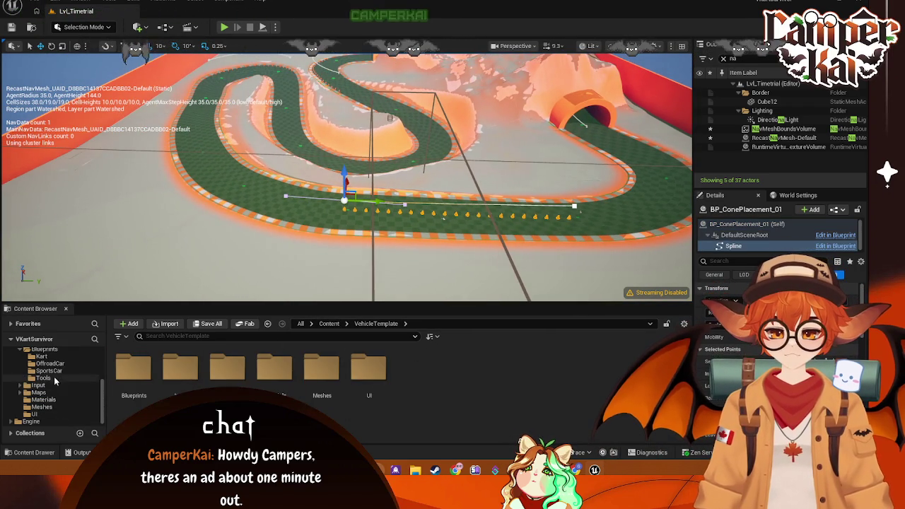
{"action": "scroll", "coordinate": [53, 378], "scroll_direction": "up", "scroll_amount": 4}
Step: In the Enemy folder, bring up the asset creation menu and search it for 'curve'
{"action": "left_click", "coordinate": [41, 357]}
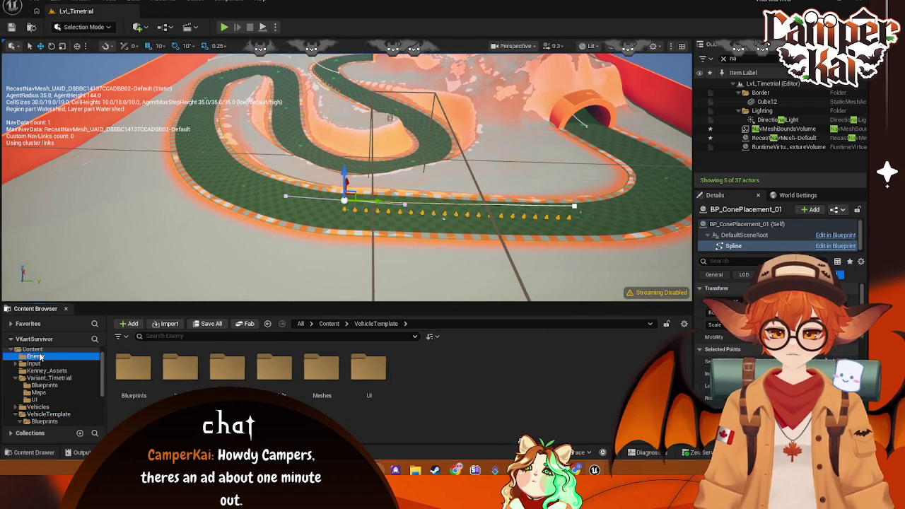
{"action": "right_click", "coordinate": [197, 367]}
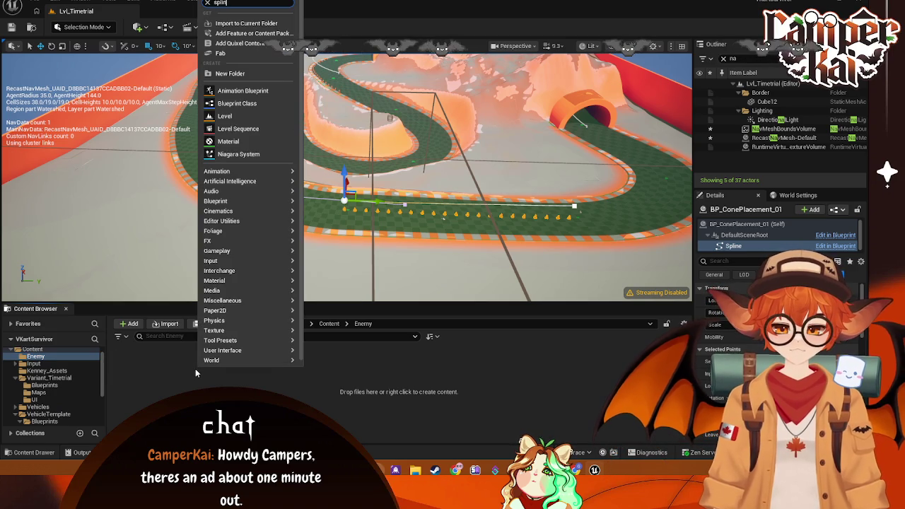
{"action": "key", "text": "Escape"}
{"action": "right_click", "coordinate": [195, 369]}
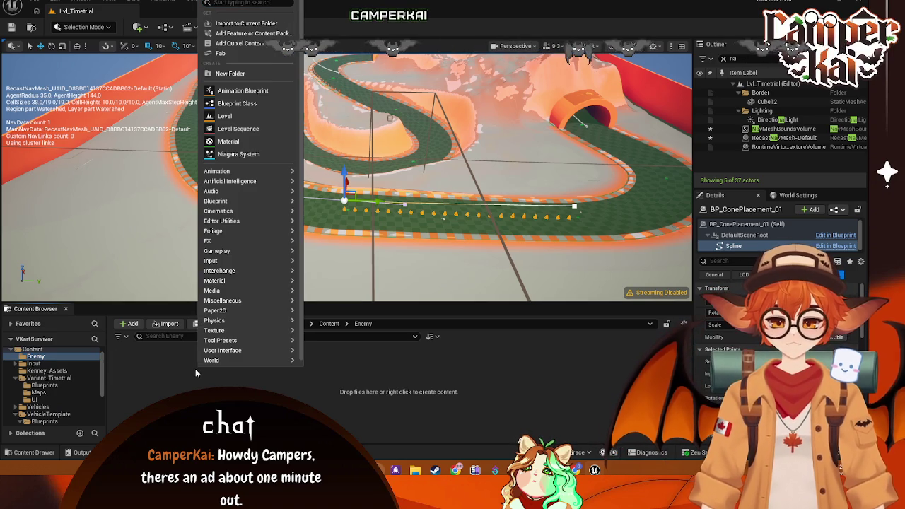
{"action": "type", "text": "cuve"}
{"action": "key", "text": "Escape"}
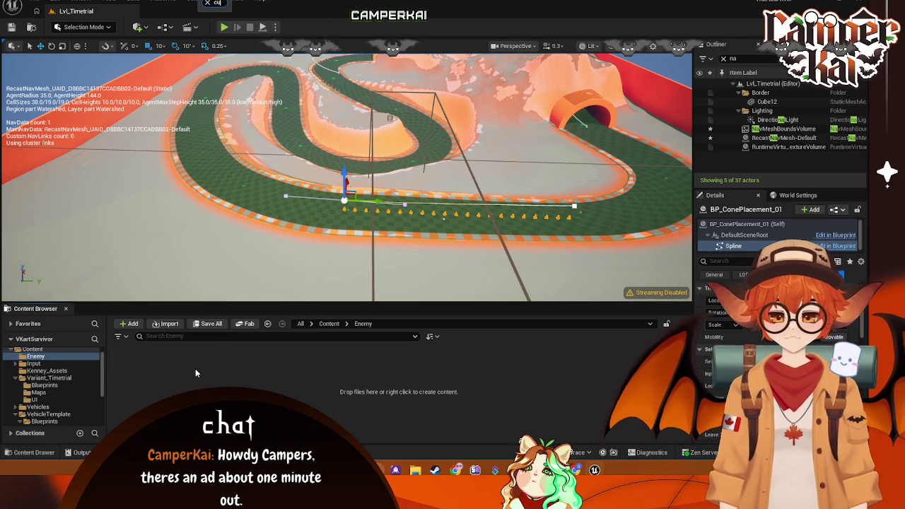
{"action": "right_click", "coordinate": [195, 369]}
{"action": "type", "text": "curve"}
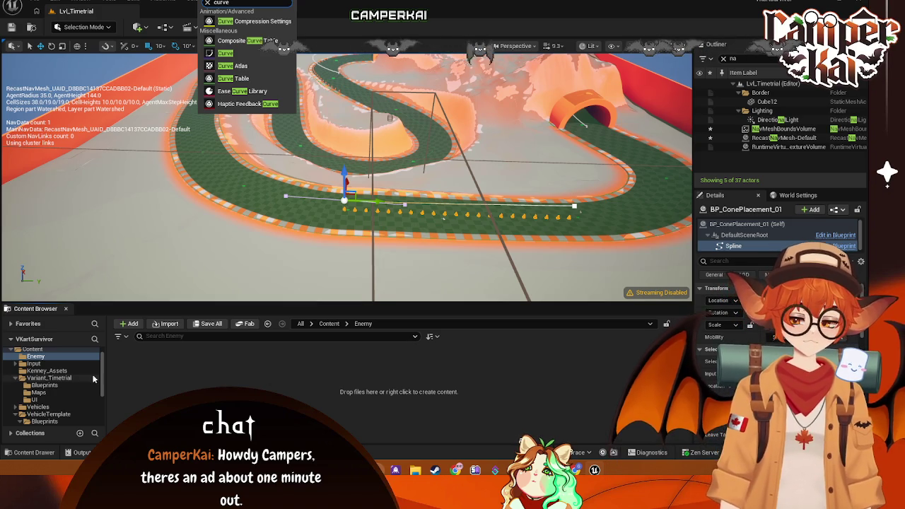
Step: Create an Actor-based Blueprint Class named BP_Spline and open it for editing
{"action": "right_click", "coordinate": [211, 375]}
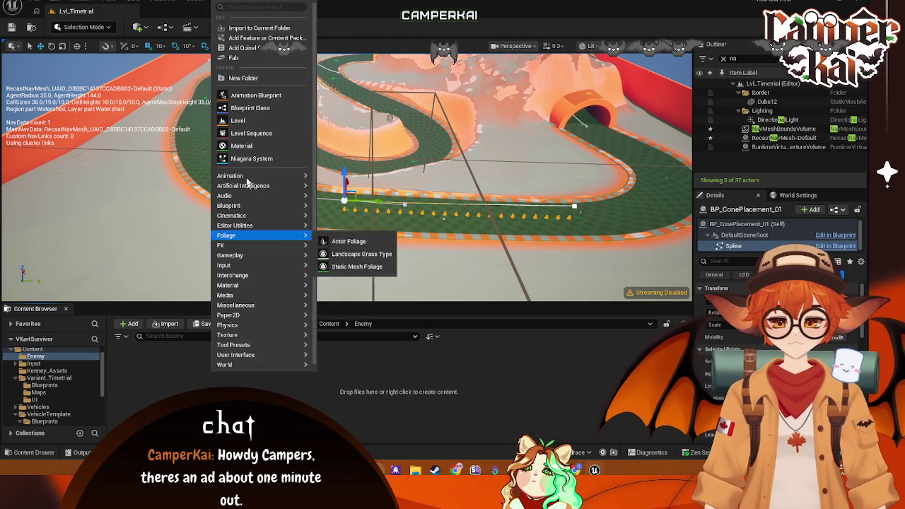
{"action": "left_click", "coordinate": [251, 107]}
{"action": "left_click", "coordinate": [359, 150]}
{"action": "type", "text": "BP_Spline"}
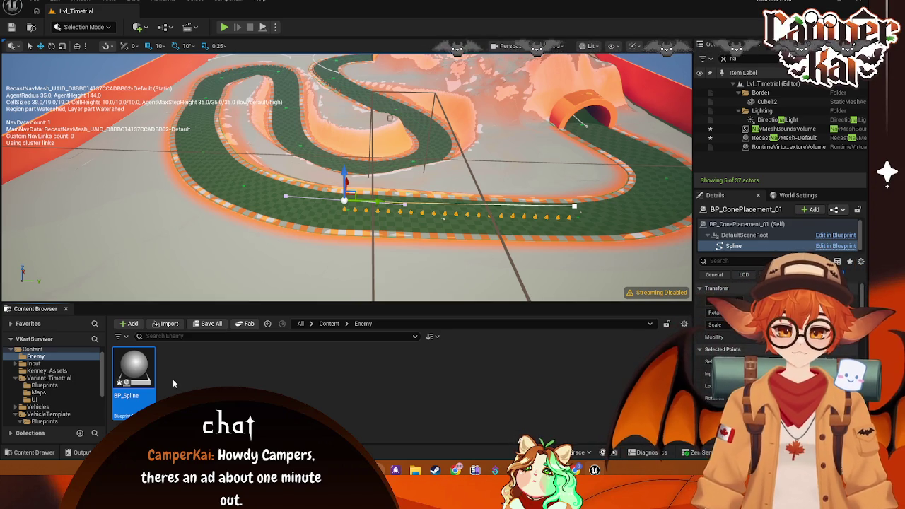
{"action": "double_click", "coordinate": [129, 380]}
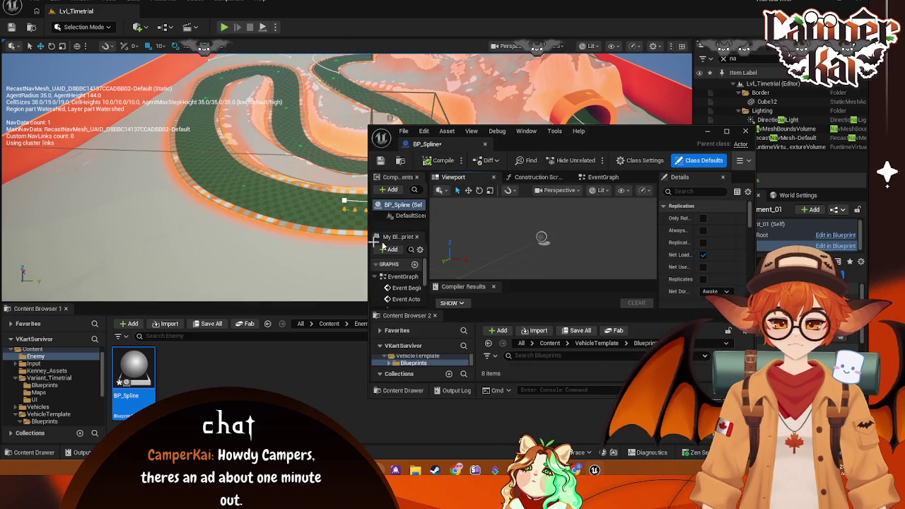
Step: Dock the BP_Spline editor beside the level and give BP_Spline a Spline component
{"action": "mouse_move", "coordinate": [514, 152]}
{"action": "left_mouse_down"}
{"action": "mouse_move", "coordinate": [380, 41]}
{"action": "mouse_move", "coordinate": [212, 12]}
{"action": "left_mouse_up"}
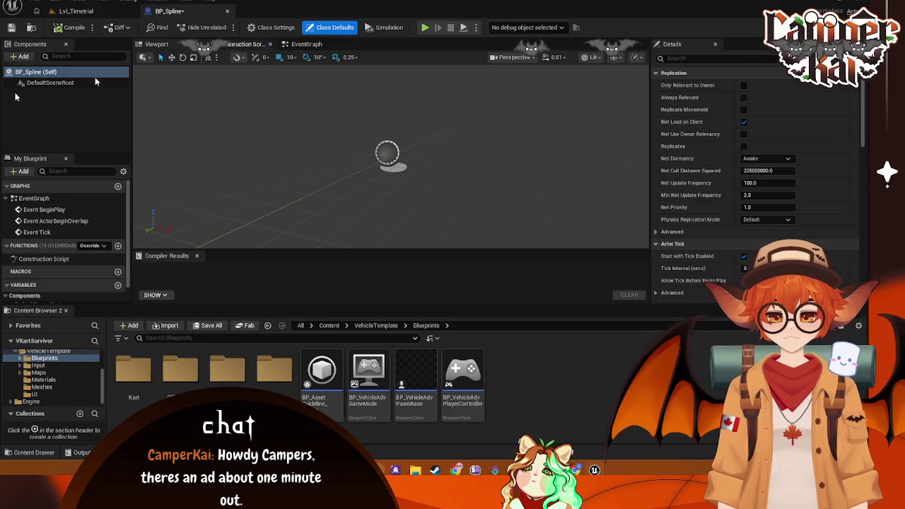
{"action": "left_click", "coordinate": [21, 56]}
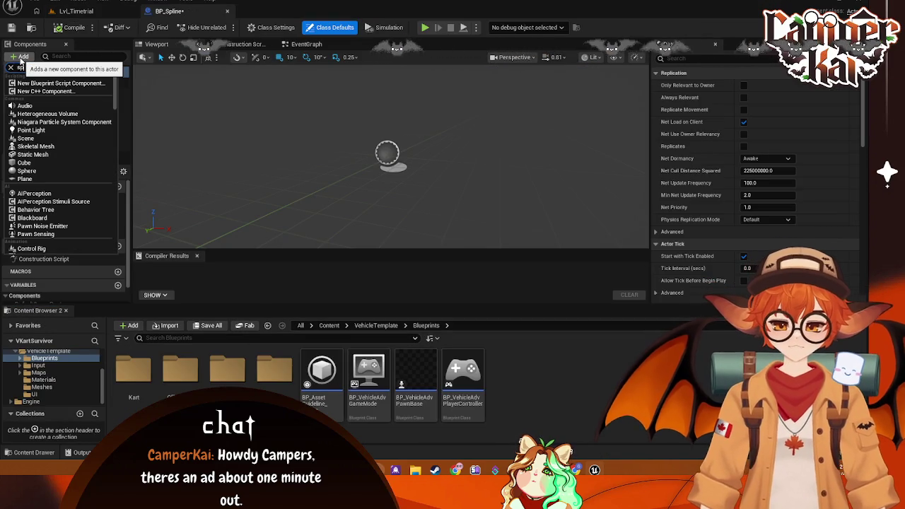
{"action": "type", "text": "splin"}
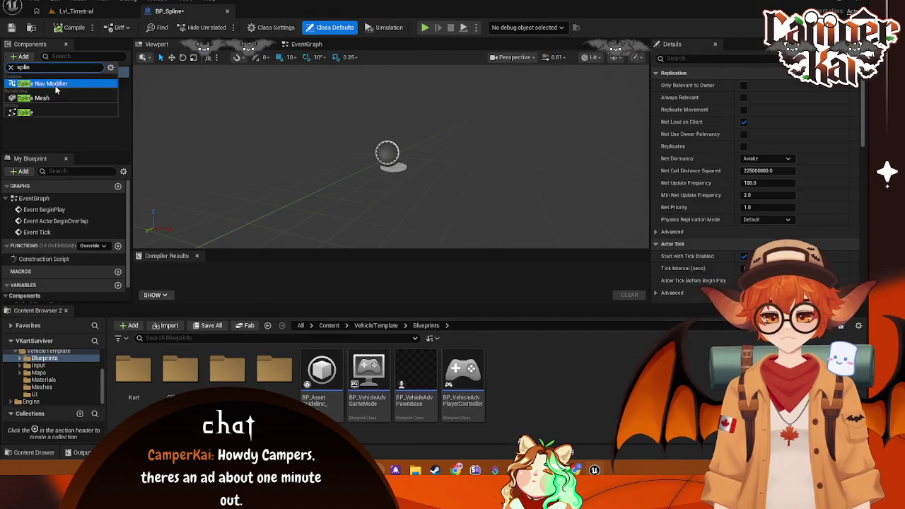
{"action": "left_click", "coordinate": [53, 112]}
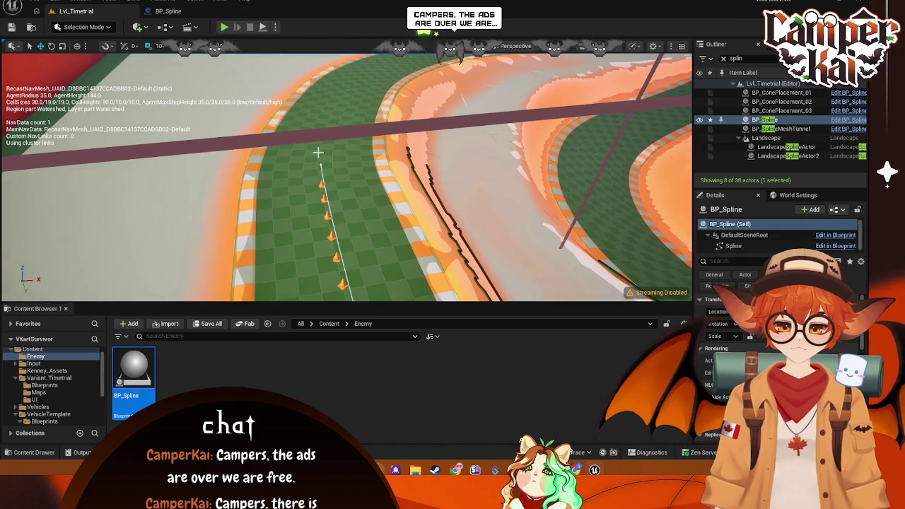
Step: Select and frame the track's landscape spline, then orbit down near the cones
{"action": "left_click", "coordinate": [317, 156]}
{"action": "key", "text": "f"}
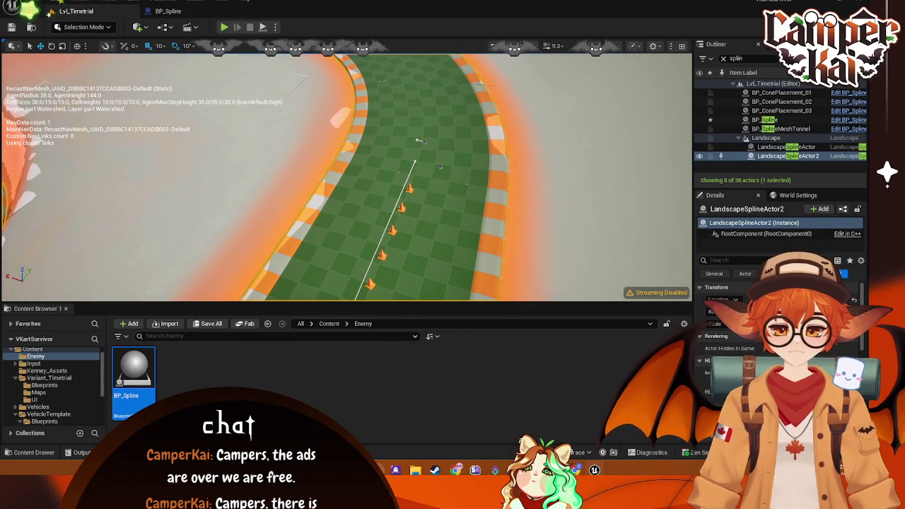
{"action": "scroll", "coordinate": [417, 139], "scroll_direction": "up", "scroll_amount": 2}
{"action": "mouse_move", "coordinate": [347, 170]}
{"action": "left_mouse_down"}
{"action": "mouse_move", "coordinate": [346, 113]}
{"action": "mouse_move", "coordinate": [347, 198]}
{"action": "left_mouse_up"}
{"action": "left_click_drag", "start_coordinate": [417, 198], "coordinate": [418, 162]}
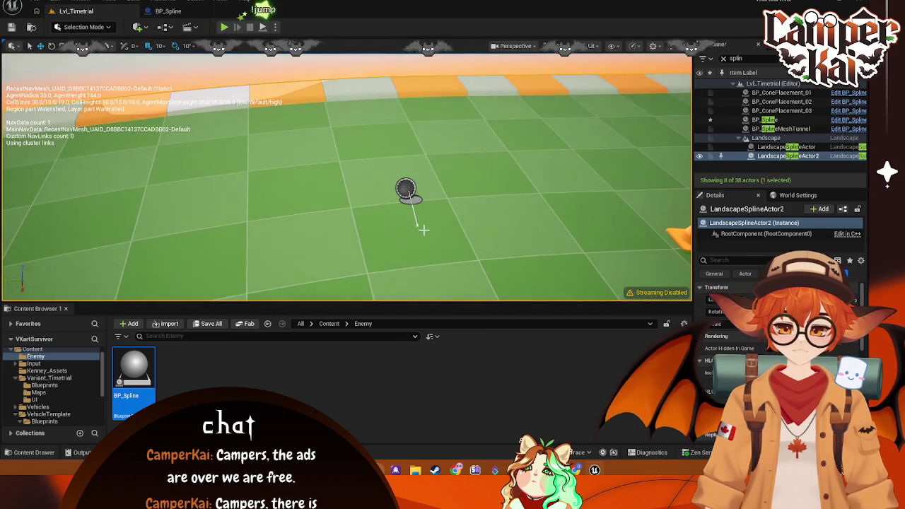
{"action": "left_click_drag", "start_coordinate": [416, 225], "coordinate": [395, 216]}
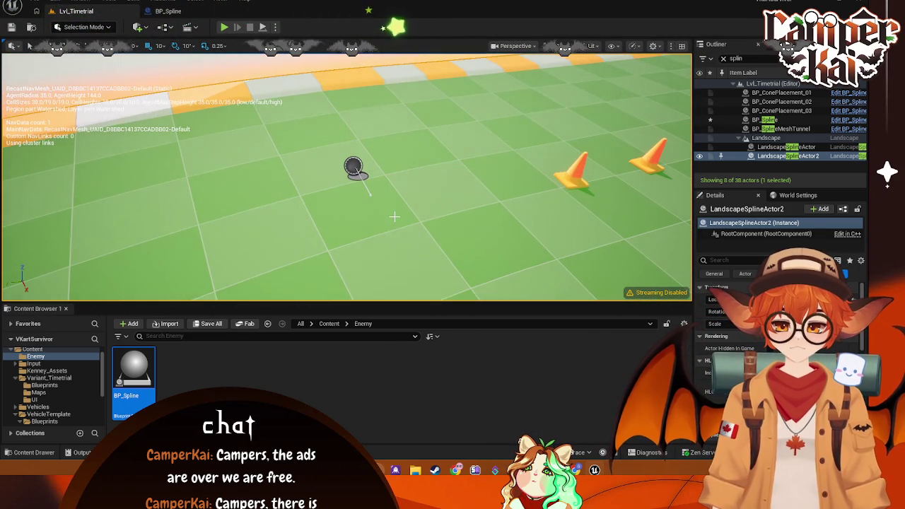
Step: Compare BP_Spline's first point against the road's landscape spline, then open BP_Spline's Blueprint editor
{"action": "left_click", "coordinate": [355, 167]}
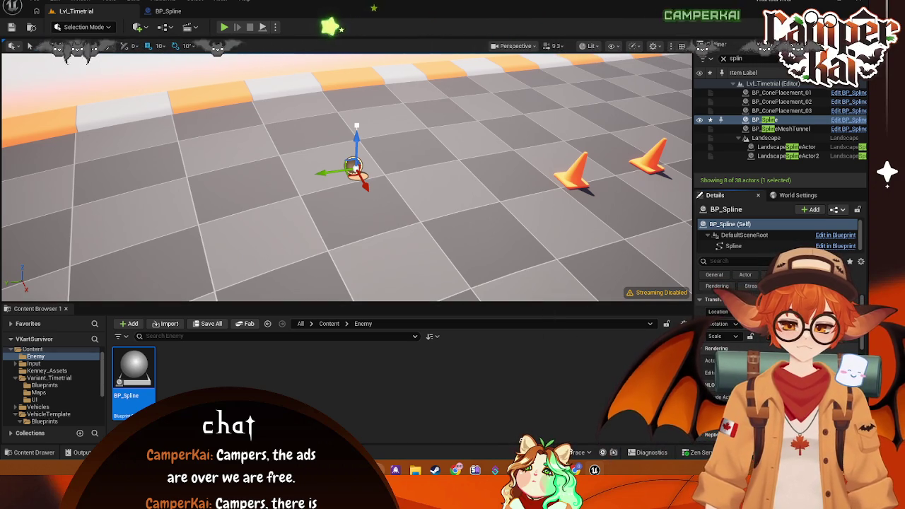
{"action": "left_click", "coordinate": [310, 174]}
{"action": "mouse_move", "coordinate": [584, 126]}
{"action": "left_mouse_down"}
{"action": "mouse_move", "coordinate": [576, 131]}
{"action": "mouse_move", "coordinate": [593, 126]}
{"action": "mouse_move", "coordinate": [319, 186]}
{"action": "mouse_move", "coordinate": [324, 169]}
{"action": "mouse_move", "coordinate": [297, 166]}
{"action": "left_mouse_up"}
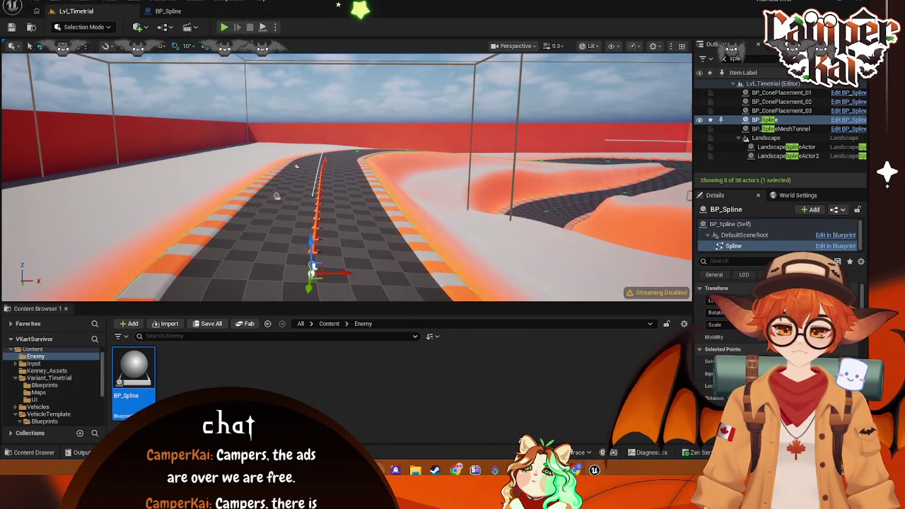
{"action": "left_click", "coordinate": [297, 165]}
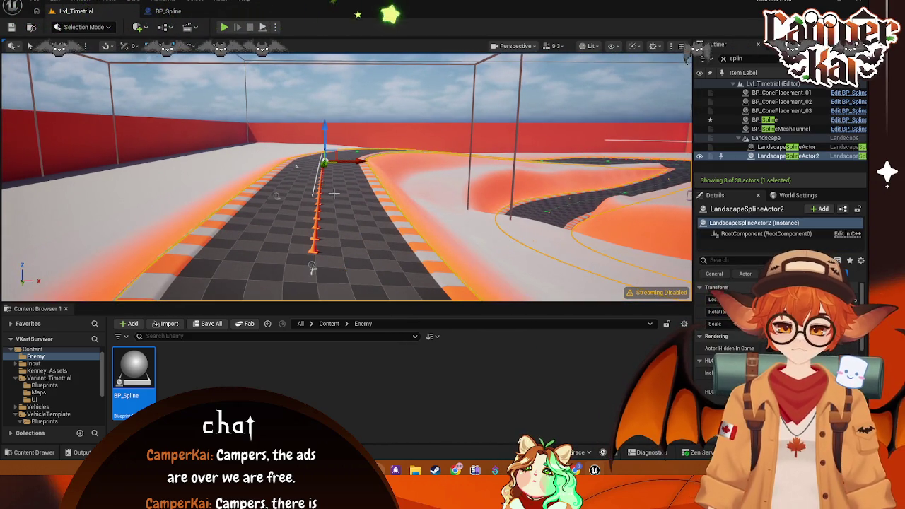
{"action": "left_click", "coordinate": [311, 267]}
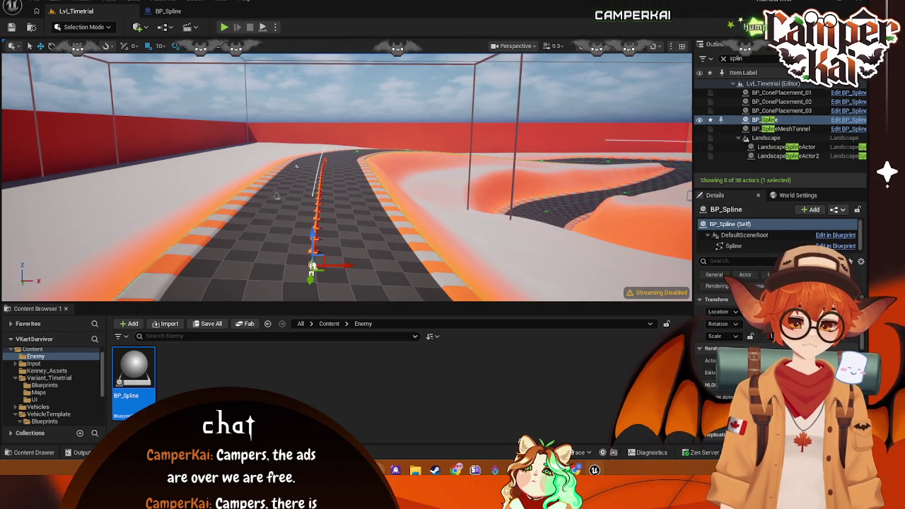
{"action": "left_click", "coordinate": [835, 245]}
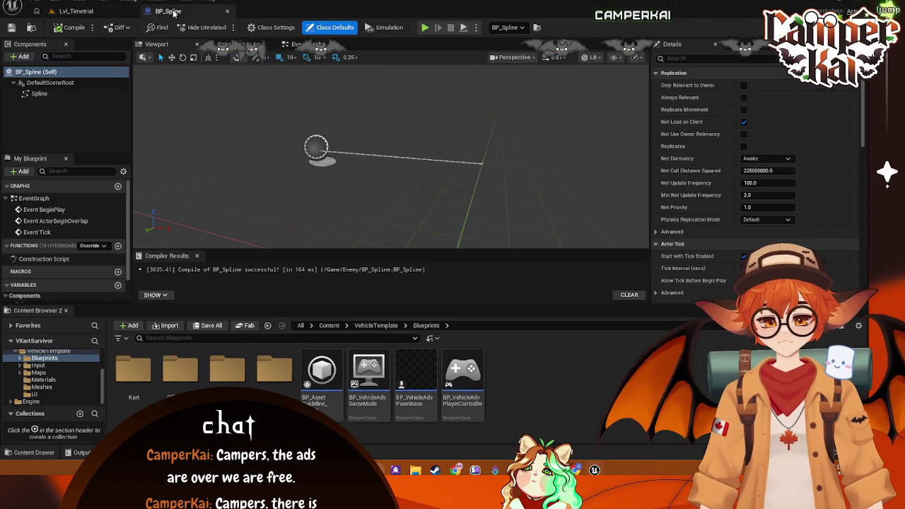
Step: Inspect and deselect the spline end point in the Blueprint viewport, then return to Lvl_Timetrial
{"action": "left_click", "coordinate": [480, 163]}
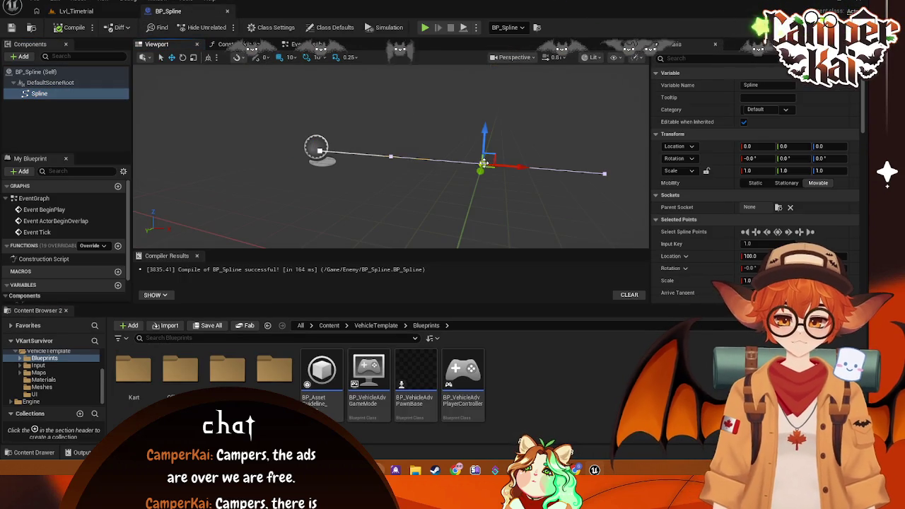
{"action": "scroll", "coordinate": [513, 141], "scroll_direction": "down", "scroll_amount": 2}
{"action": "left_click", "coordinate": [480, 135]}
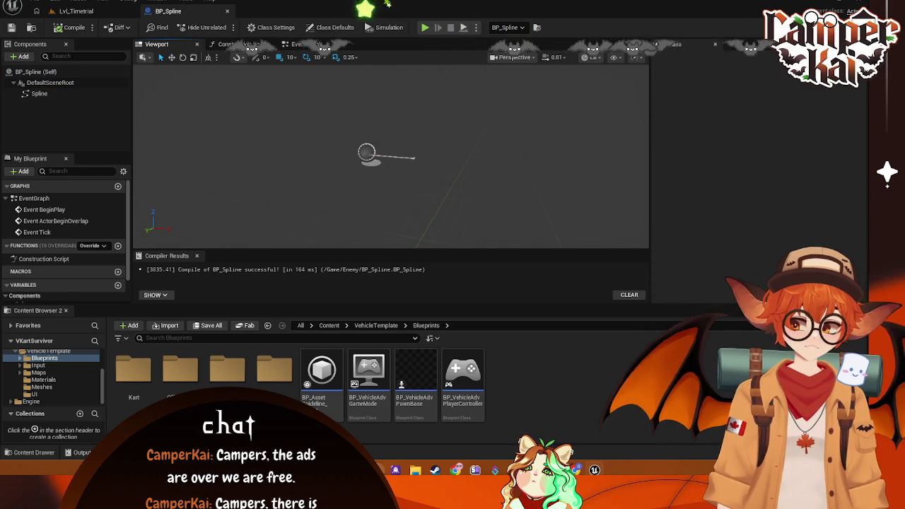
{"action": "left_click", "coordinate": [75, 11]}
Step: Frame BP_Spline and the nearby landscape spline by the cones, then reselect BP_Spline
{"action": "key", "text": "f"}
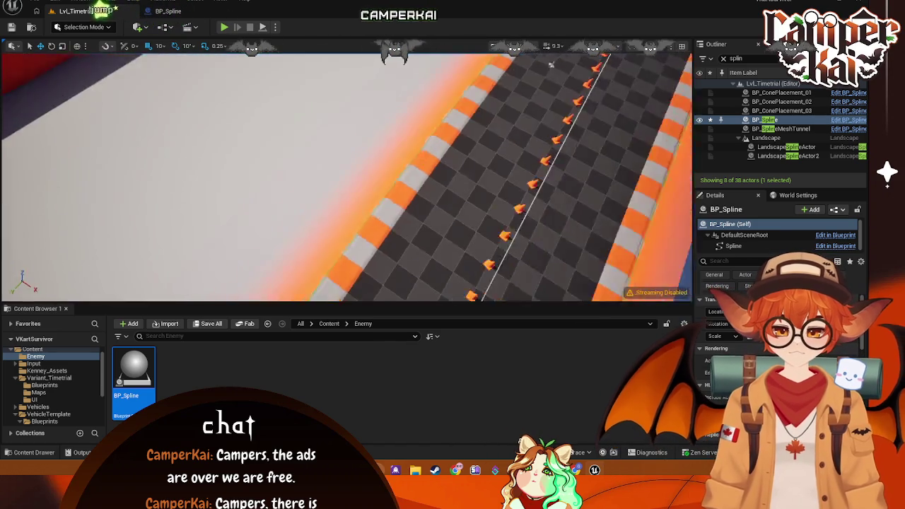
{"action": "left_click_drag", "start_coordinate": [346, 170], "coordinate": [251, 231]}
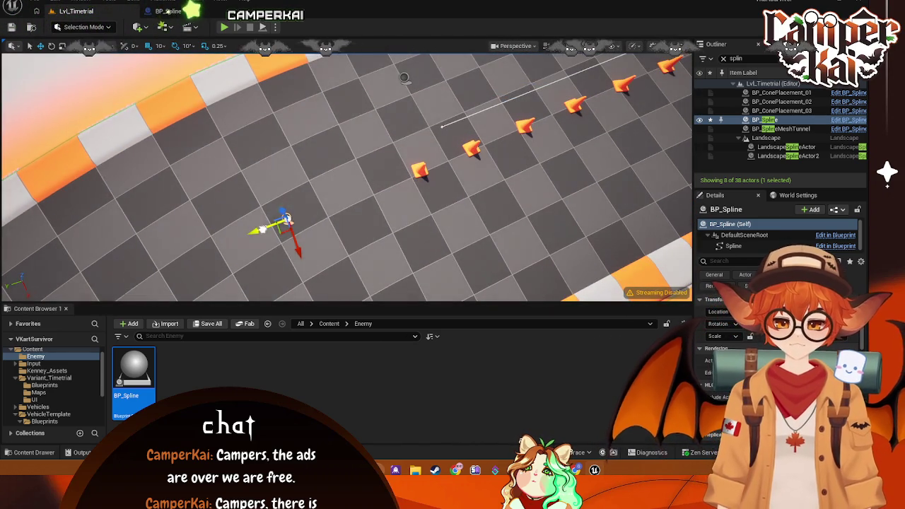
{"action": "left_click", "coordinate": [286, 219]}
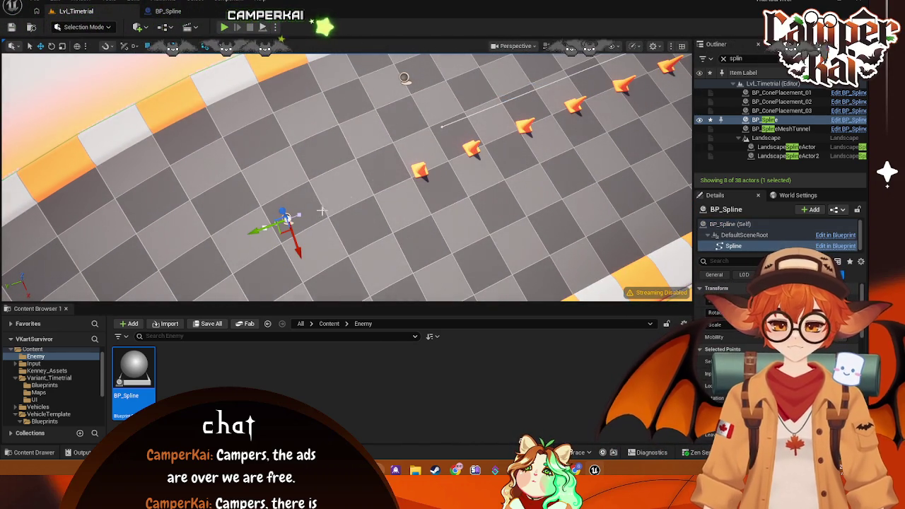
{"action": "mouse_move", "coordinate": [482, 147]}
{"action": "left_mouse_down"}
{"action": "mouse_move", "coordinate": [452, 150]}
{"action": "mouse_move", "coordinate": [292, 219]}
{"action": "mouse_move", "coordinate": [340, 188]}
{"action": "mouse_move", "coordinate": [396, 169]}
{"action": "left_mouse_up"}
{"action": "left_click", "coordinate": [407, 166]}
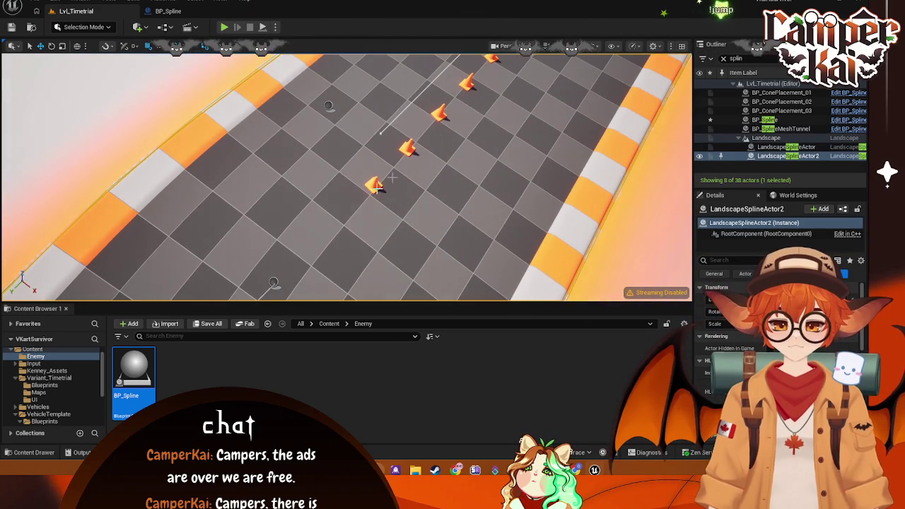
{"action": "key", "text": "f"}
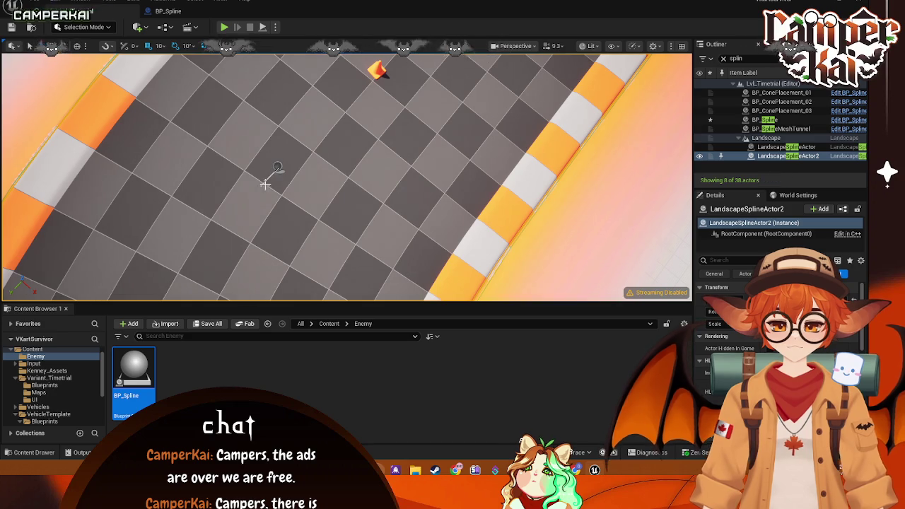
{"action": "left_click", "coordinate": [277, 168]}
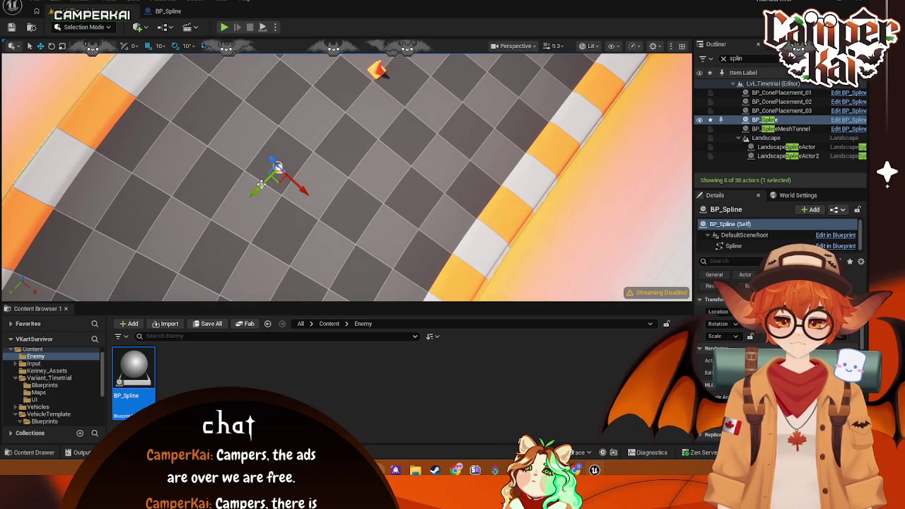
Step: Drag a BP_Spline point along the checkered track and select the lower point
{"action": "left_click_drag", "start_coordinate": [308, 199], "coordinate": [274, 197]}
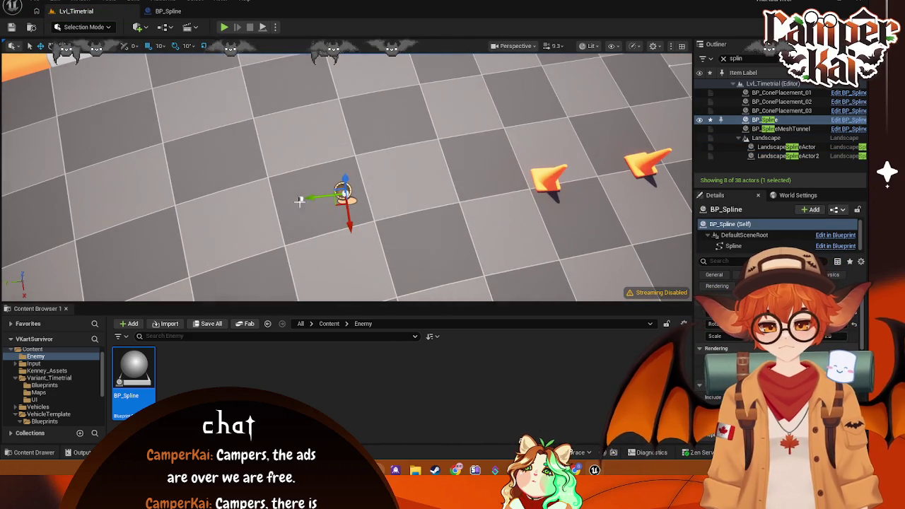
{"action": "left_click", "coordinate": [301, 200]}
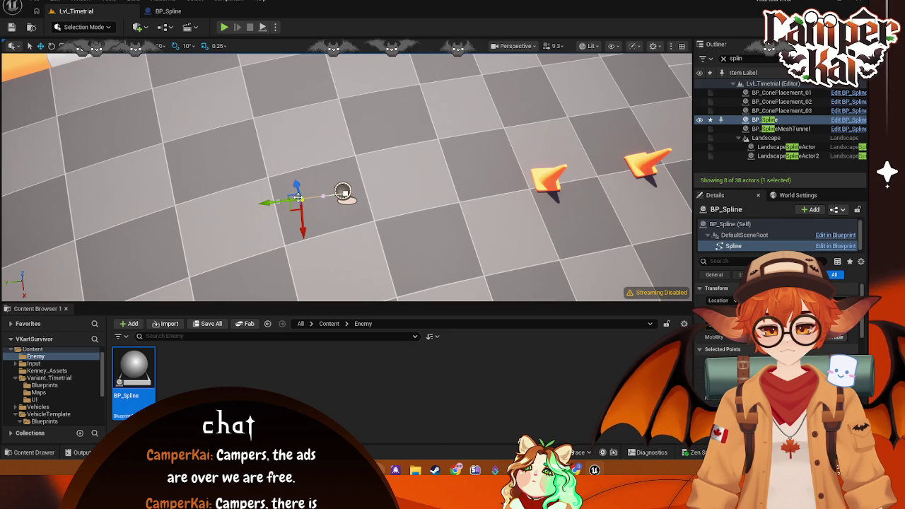
{"action": "mouse_move", "coordinate": [302, 200]}
{"action": "left_mouse_down"}
{"action": "mouse_move", "coordinate": [253, 206]}
{"action": "mouse_move", "coordinate": [64, 297]}
{"action": "mouse_move", "coordinate": [80, 295]}
{"action": "left_mouse_up"}
{"action": "scroll", "coordinate": [390, 169], "scroll_direction": "down", "scroll_amount": 6}
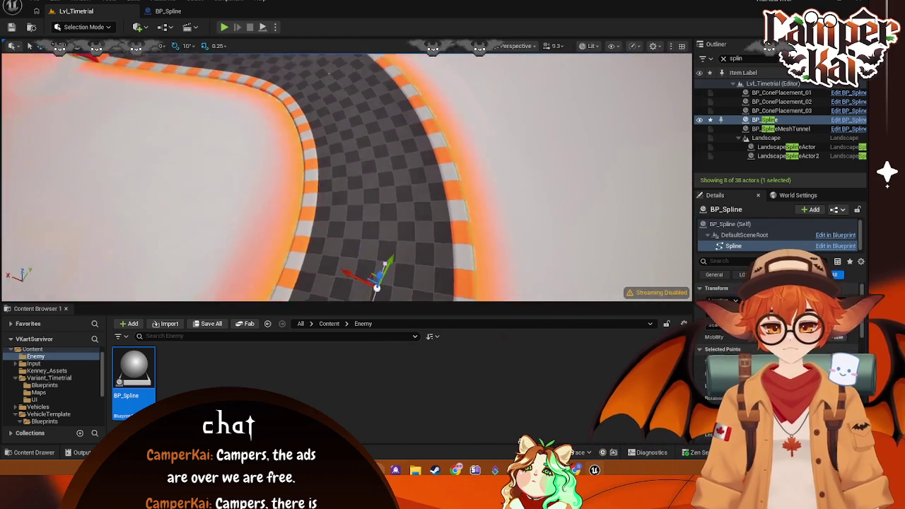
{"action": "left_click_drag", "start_coordinate": [375, 297], "coordinate": [375, 280]}
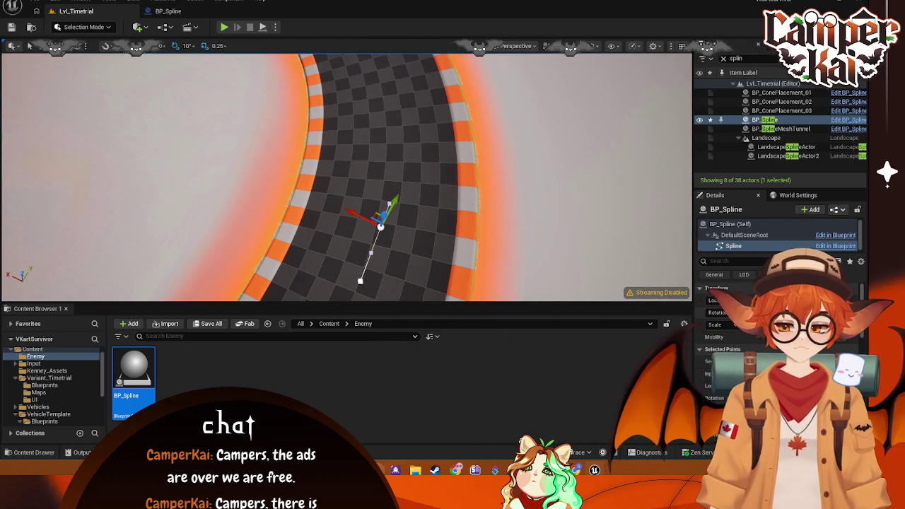
{"action": "left_click", "coordinate": [361, 280]}
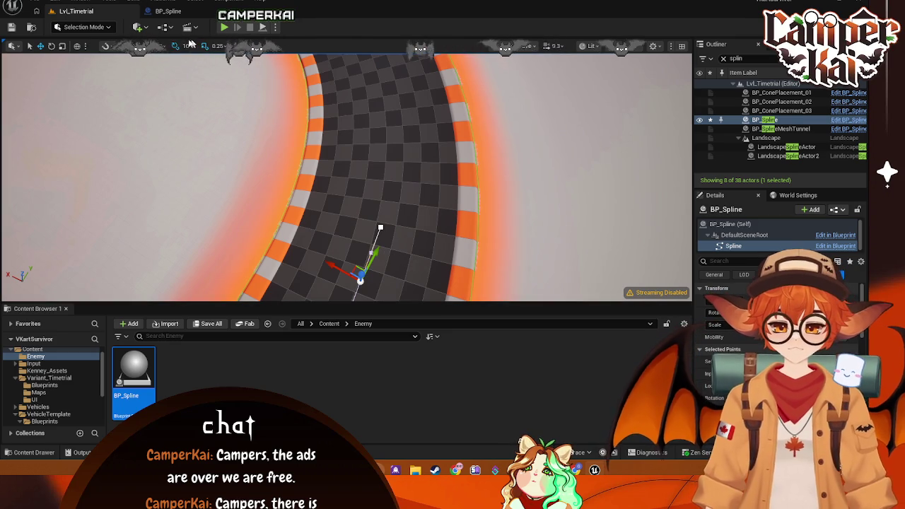
Step: Try rotating the selected spline point to face along the track, then undo it
{"action": "key", "text": "f"}
{"action": "key", "text": "e"}
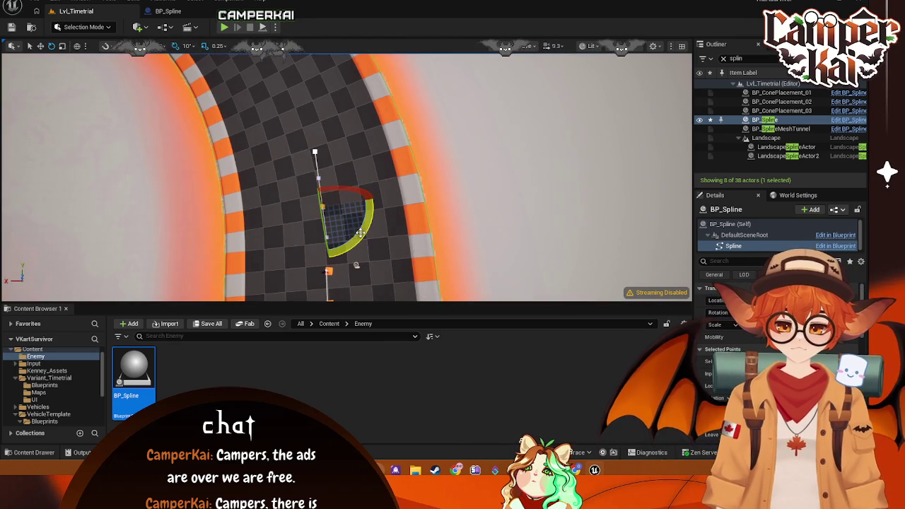
{"action": "mouse_move", "coordinate": [368, 213]}
{"action": "left_mouse_down"}
{"action": "mouse_move", "coordinate": [355, 264]}
{"action": "mouse_move", "coordinate": [367, 185]}
{"action": "left_mouse_up"}
{"action": "left_click", "coordinate": [315, 176]}
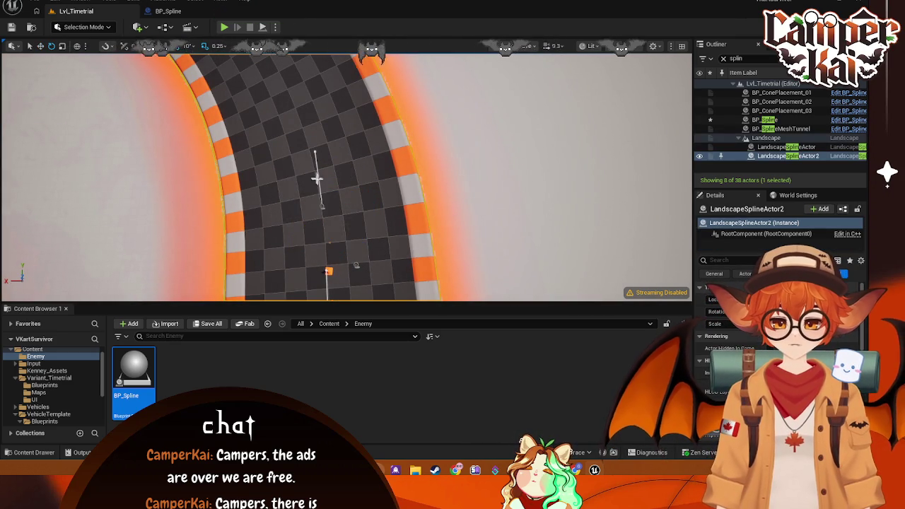
{"action": "left_click", "coordinate": [323, 203]}
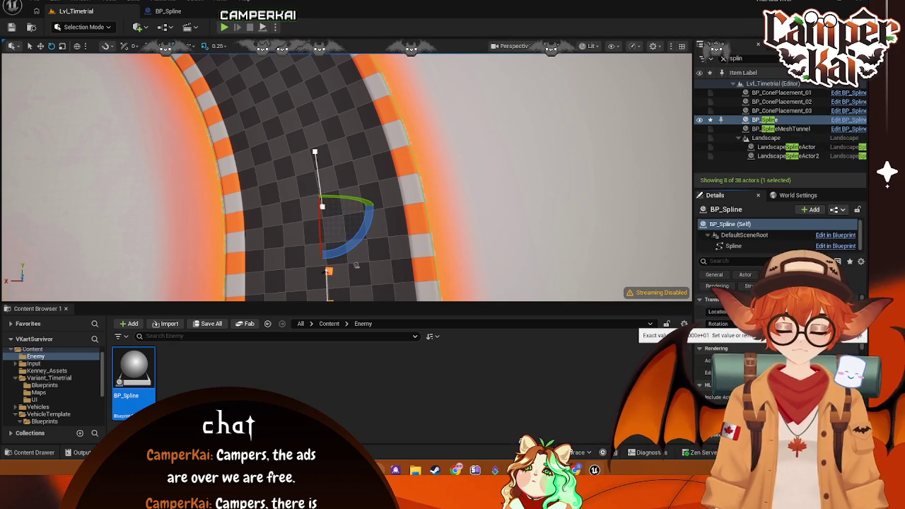
{"action": "key", "text": "ctrl+z"}
Step: Tilt the spline point beside the cones by -10 degrees, then undo the rotation
{"action": "mouse_move", "coordinate": [330, 203]}
{"action": "left_mouse_down"}
{"action": "mouse_move", "coordinate": [247, 163]}
{"action": "mouse_move", "coordinate": [162, 149]}
{"action": "mouse_move", "coordinate": [319, 202]}
{"action": "left_mouse_up"}
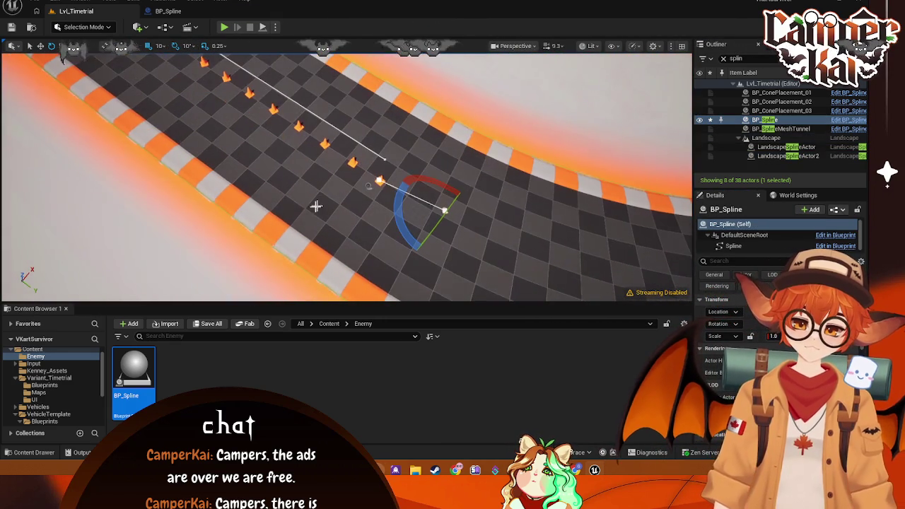
{"action": "left_click_drag", "start_coordinate": [380, 181], "coordinate": [388, 213]}
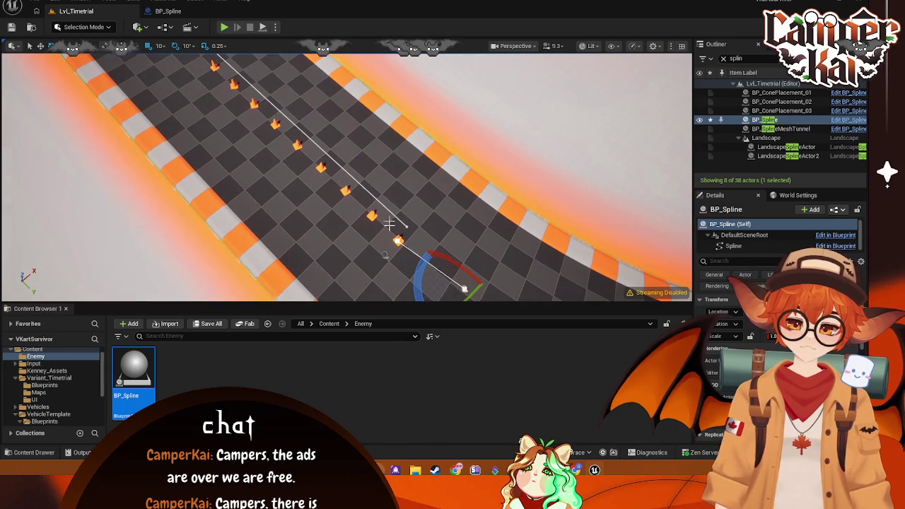
{"action": "left_click", "coordinate": [396, 239]}
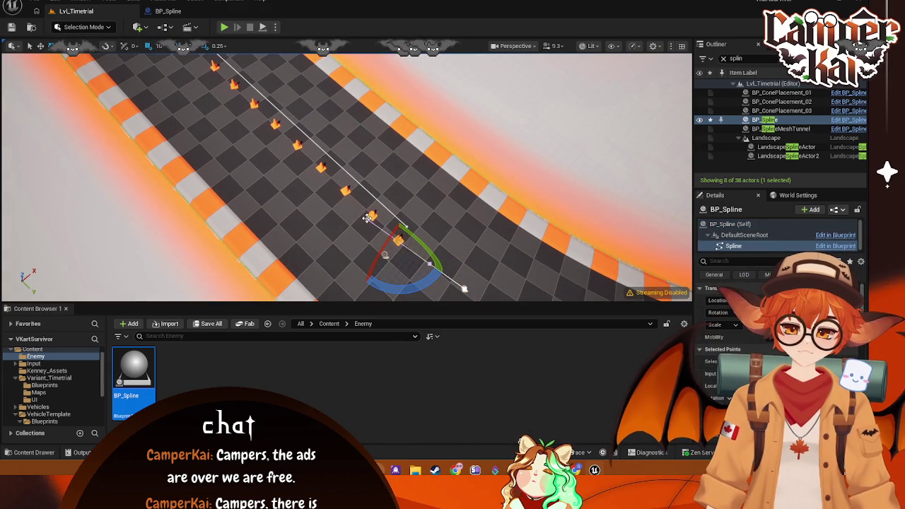
{"action": "mouse_move", "coordinate": [368, 219]}
{"action": "left_mouse_down"}
{"action": "mouse_move", "coordinate": [371, 237]}
{"action": "mouse_move", "coordinate": [364, 205]}
{"action": "mouse_move", "coordinate": [371, 212]}
{"action": "mouse_move", "coordinate": [371, 198]}
{"action": "left_mouse_up"}
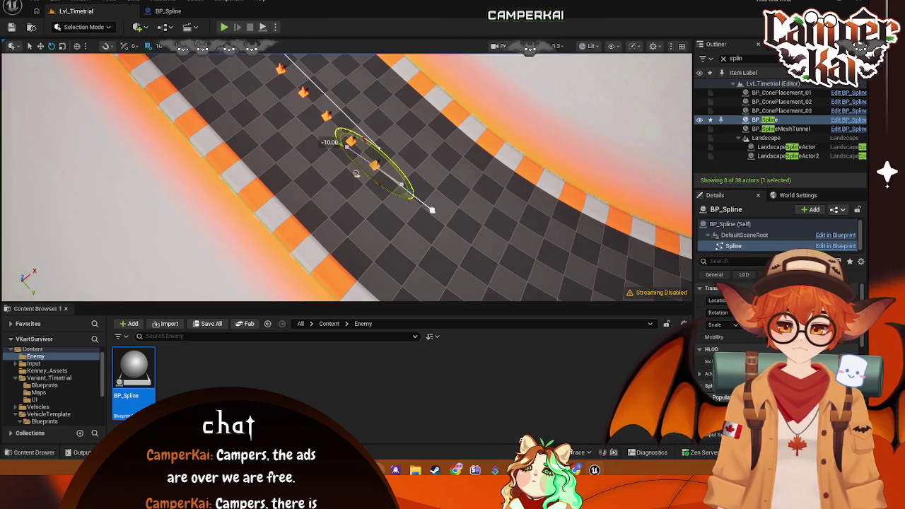
{"action": "left_click_drag", "start_coordinate": [350, 141], "coordinate": [353, 145]}
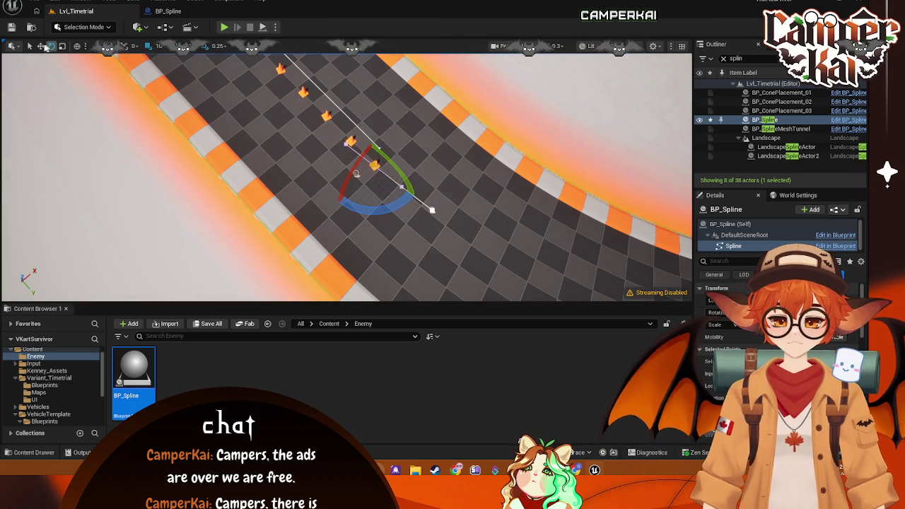
{"action": "key", "text": "ctrl+z"}
{"action": "key", "text": "ctrl+z"}
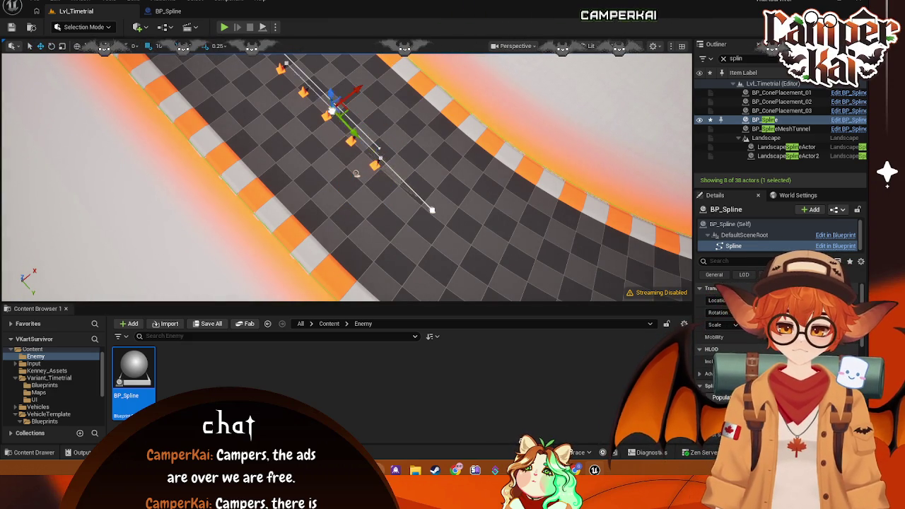
Step: Reframe BP_Spline and the cone line from ground level along the track
{"action": "mouse_move", "coordinate": [355, 173]}
{"action": "left_mouse_down"}
{"action": "mouse_move", "coordinate": [334, 279]}
{"action": "mouse_move", "coordinate": [333, 268]}
{"action": "mouse_move", "coordinate": [385, 286]}
{"action": "mouse_move", "coordinate": [593, 138]}
{"action": "mouse_move", "coordinate": [323, 148]}
{"action": "mouse_move", "coordinate": [357, 161]}
{"action": "mouse_move", "coordinate": [357, 192]}
{"action": "left_mouse_up"}
{"action": "left_click", "coordinate": [361, 157]}
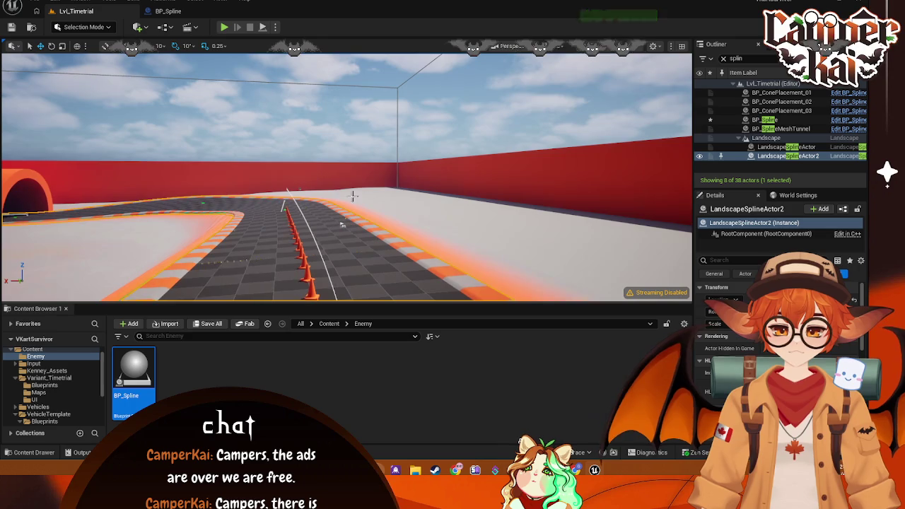
{"action": "left_click", "coordinate": [284, 200]}
{"action": "left_click_drag", "start_coordinate": [284, 201], "coordinate": [371, 175]}
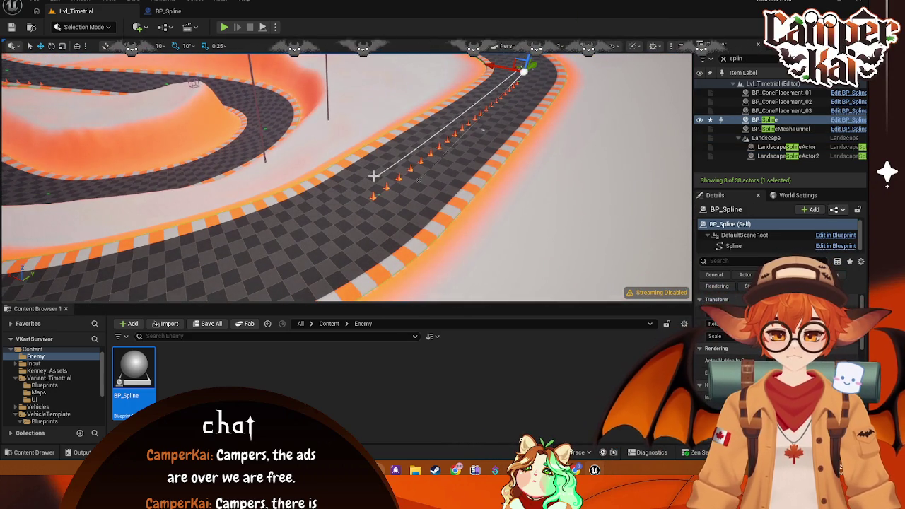
{"action": "left_click", "coordinate": [375, 175]}
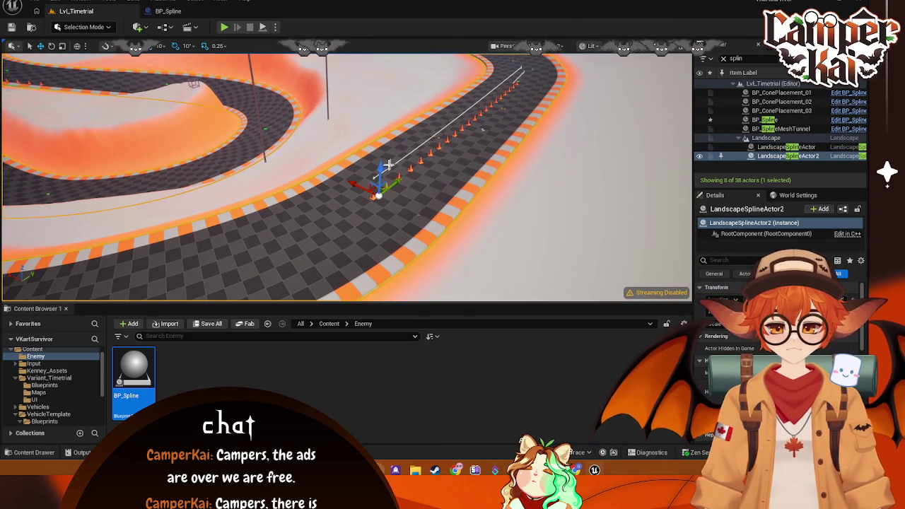
{"action": "left_click_drag", "start_coordinate": [422, 147], "coordinate": [363, 157]}
{"action": "left_click", "coordinate": [362, 159]}
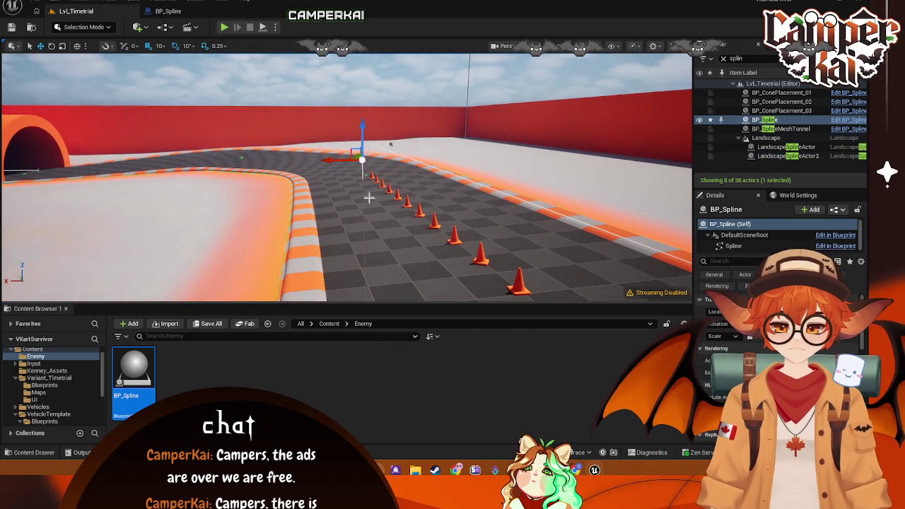
{"action": "key", "text": "f"}
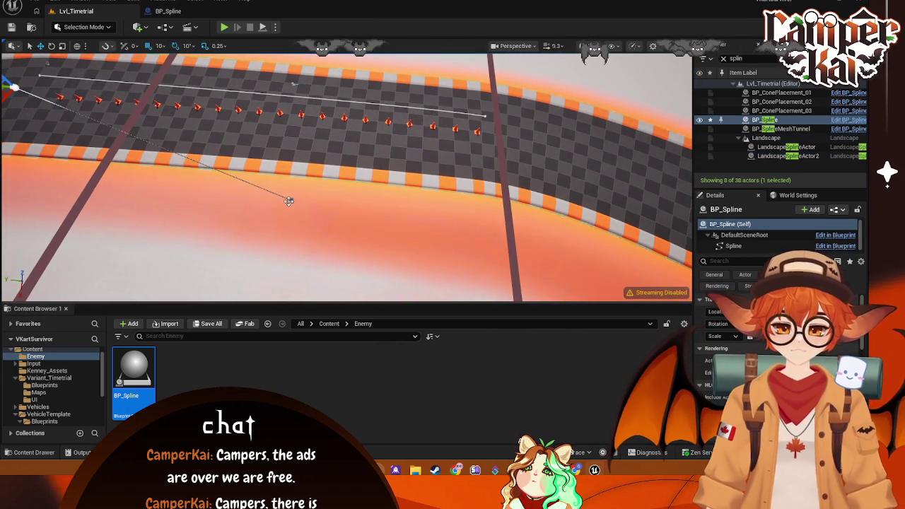
Step: Move a spline point onto the cone line and Alt-drag a new point further along the track
{"action": "left_click", "coordinate": [288, 201]}
{"action": "left_click_drag", "start_coordinate": [287, 183], "coordinate": [299, 75]}
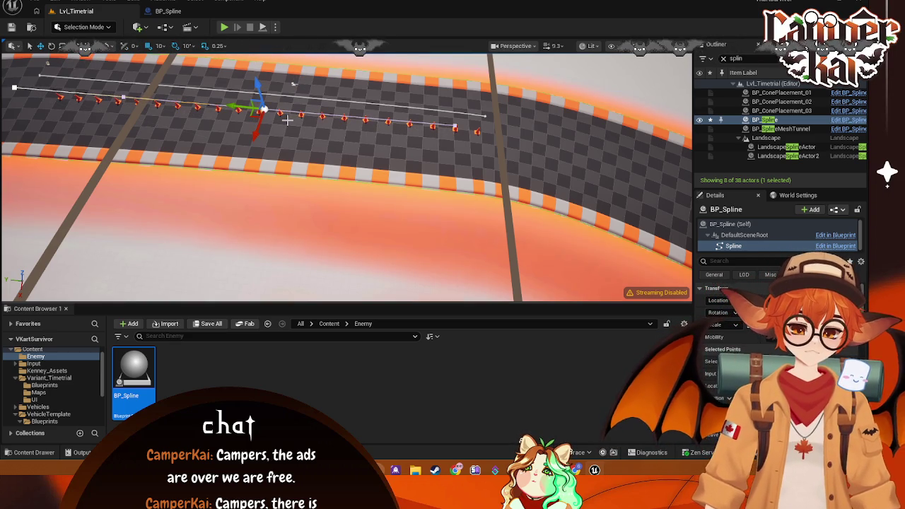
{"action": "mouse_move", "coordinate": [262, 110]}
{"action": "left_mouse_down"}
{"action": "mouse_move", "coordinate": [347, 95]}
{"action": "mouse_move", "coordinate": [542, 139]}
{"action": "left_mouse_up"}
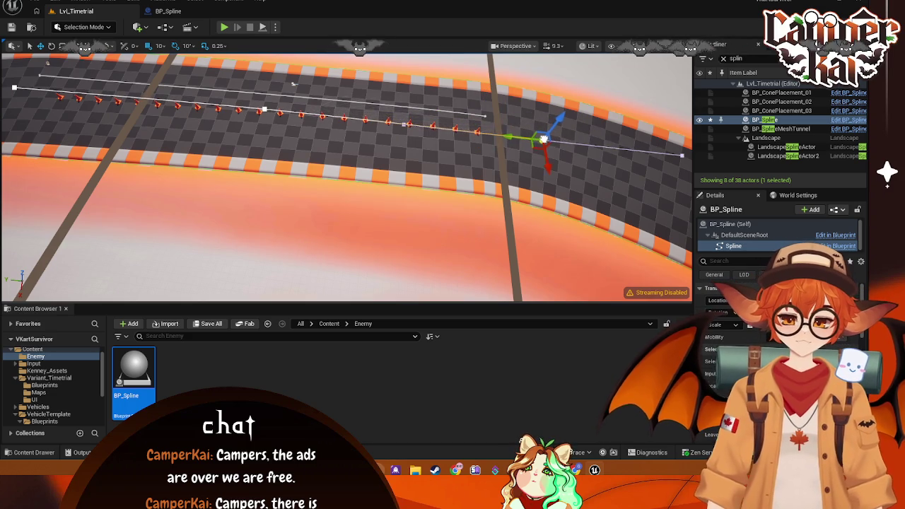
{"action": "mouse_move", "coordinate": [293, 83]}
{"action": "left_mouse_down"}
{"action": "mouse_move", "coordinate": [410, 168]}
{"action": "mouse_move", "coordinate": [365, 219]}
{"action": "left_mouse_up"}
{"action": "mouse_move", "coordinate": [277, 213]}
{"action": "left_mouse_down"}
{"action": "mouse_move", "coordinate": [417, 158]}
{"action": "mouse_move", "coordinate": [515, 156]}
{"action": "mouse_move", "coordinate": [520, 163]}
{"action": "mouse_move", "coordinate": [518, 121]}
{"action": "mouse_move", "coordinate": [481, 125]}
{"action": "left_mouse_up"}
{"action": "left_click", "coordinate": [527, 48]}
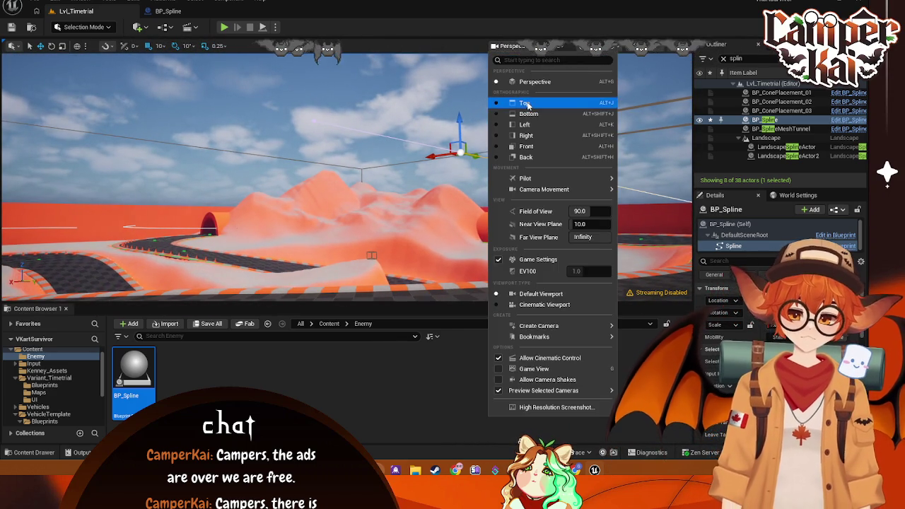
Step: In Top view, move two spline points onto the road's curve
{"action": "left_click", "coordinate": [525, 104]}
{"action": "scroll", "coordinate": [410, 201], "scroll_direction": "down", "scroll_amount": 10}
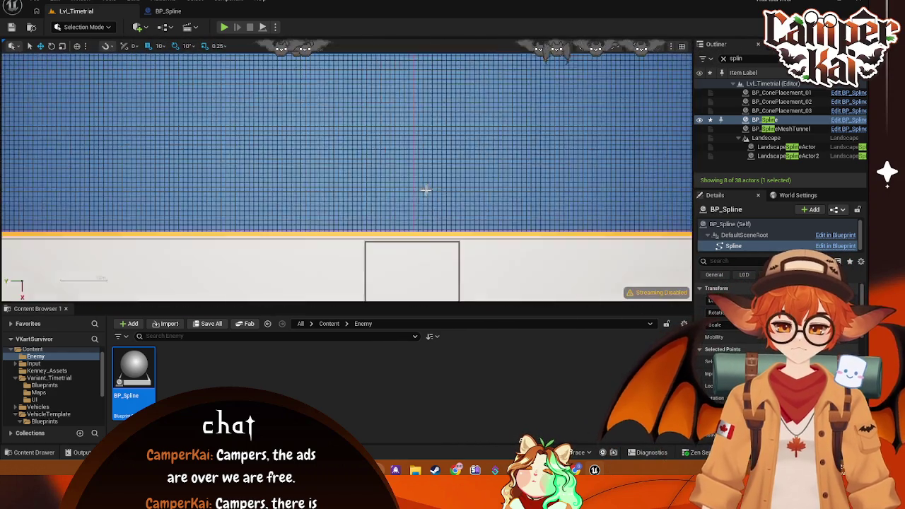
{"action": "scroll", "coordinate": [423, 103], "scroll_direction": "up", "scroll_amount": 10}
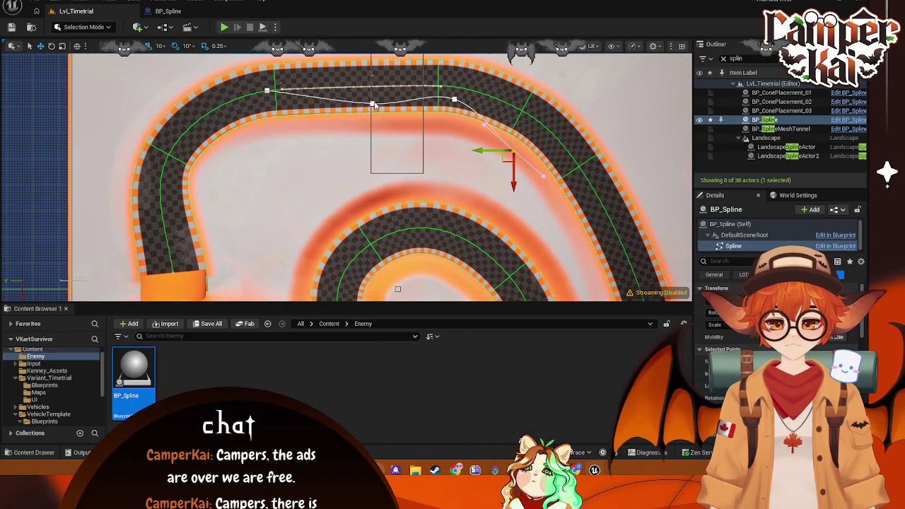
{"action": "left_click", "coordinate": [373, 103]}
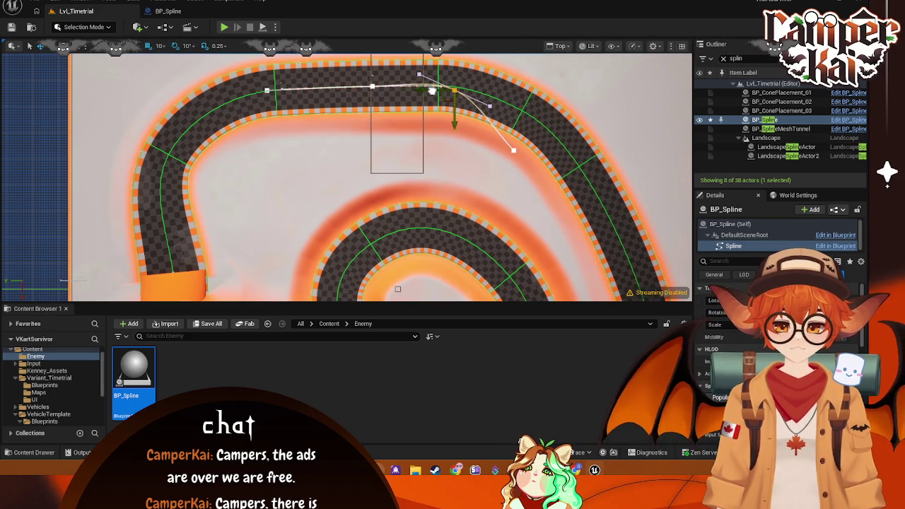
{"action": "left_click_drag", "start_coordinate": [420, 91], "coordinate": [400, 87]}
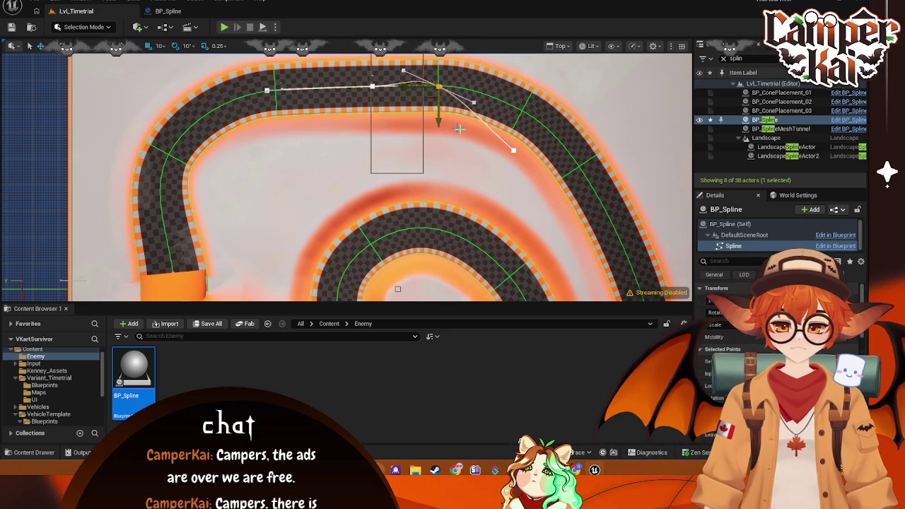
{"action": "left_click", "coordinate": [516, 150]}
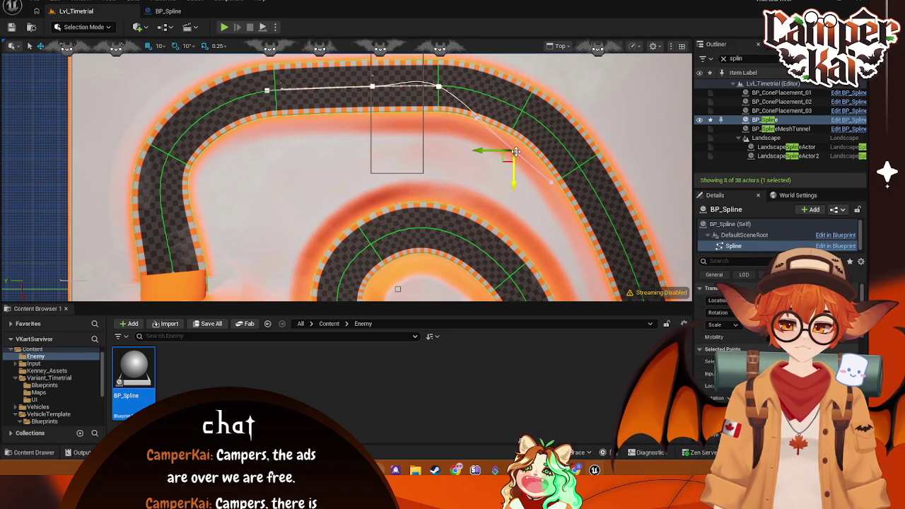
{"action": "mouse_move", "coordinate": [516, 153]}
{"action": "left_mouse_down"}
{"action": "mouse_move", "coordinate": [515, 112]}
{"action": "mouse_move", "coordinate": [504, 111]}
{"action": "left_mouse_up"}
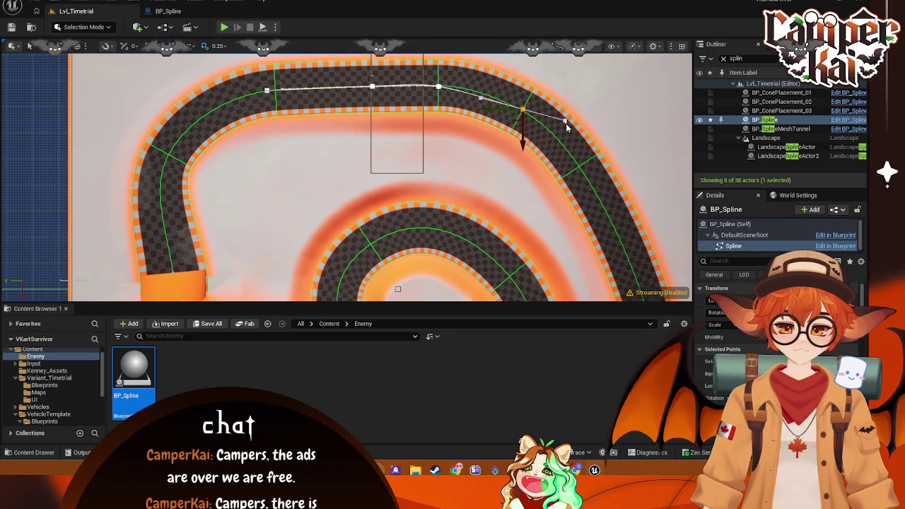
Step: Rotate the spline's end point 20 degrees so its tangent follows the bend
{"action": "scroll", "coordinate": [566, 131], "scroll_direction": "up", "scroll_amount": 2}
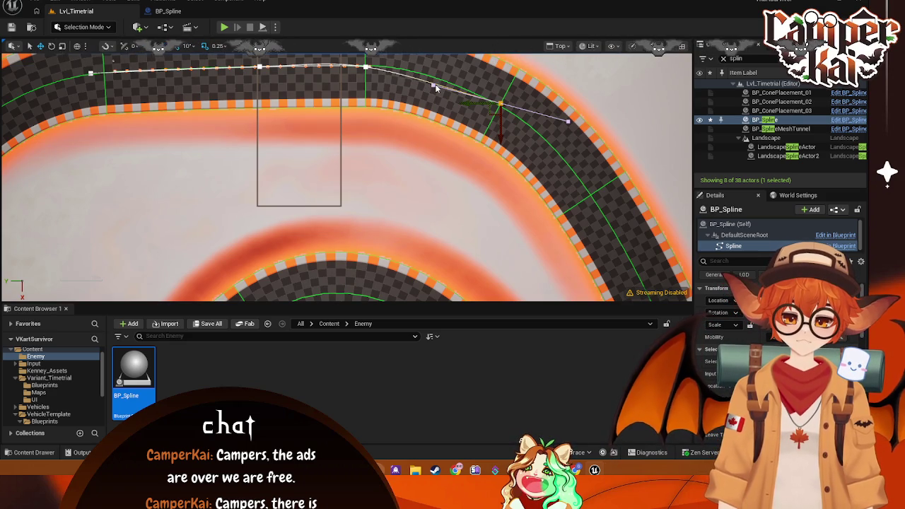
{"action": "left_click", "coordinate": [365, 67]}
{"action": "left_click", "coordinate": [498, 101]}
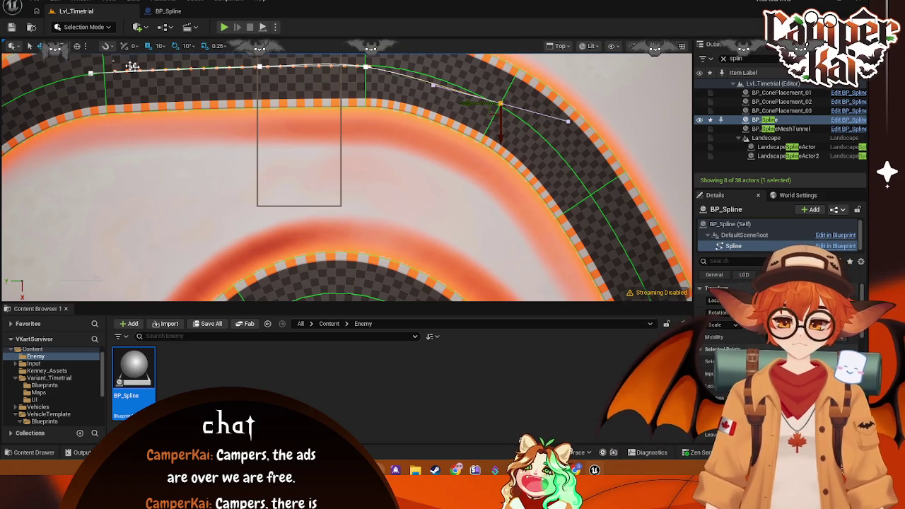
{"action": "left_click", "coordinate": [51, 46]}
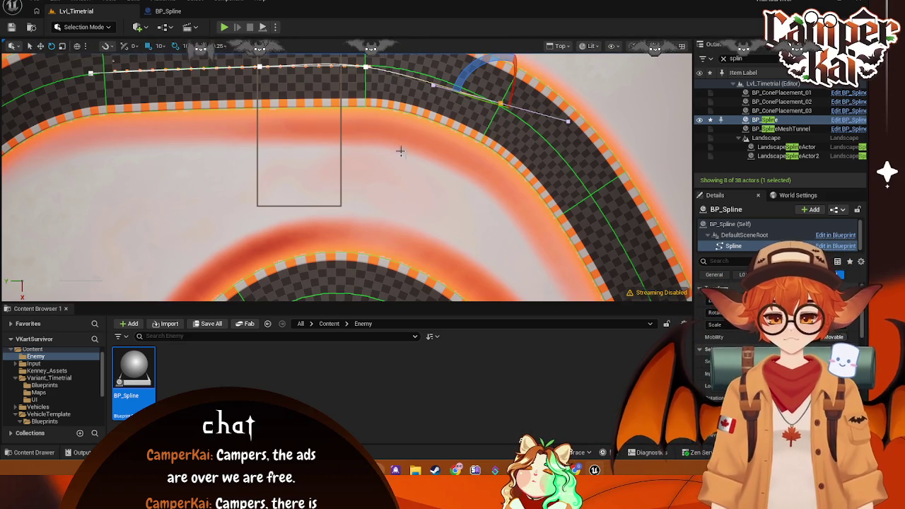
{"action": "left_click_drag", "start_coordinate": [462, 77], "coordinate": [390, 80]}
{"action": "left_click", "coordinate": [365, 67]}
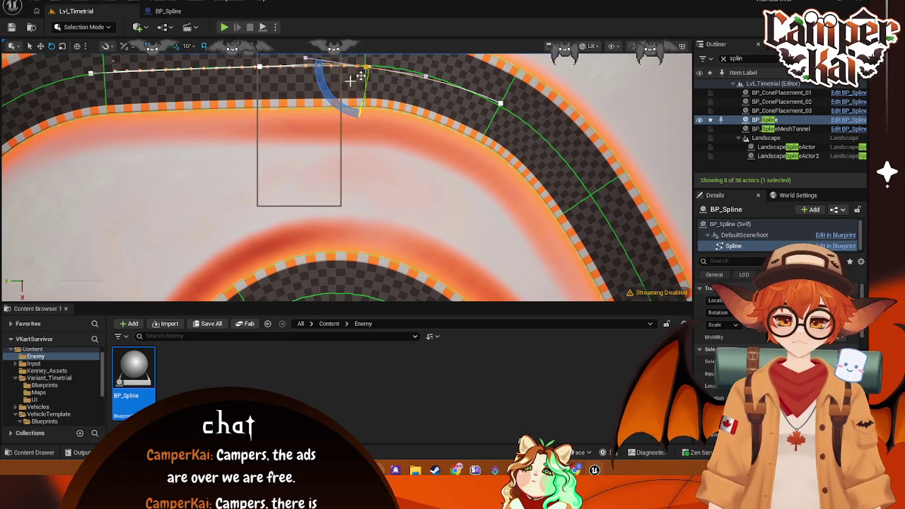
Step: Rotate the next point along the curve so its tangent follows the road
{"action": "left_click_drag", "start_coordinate": [324, 82], "coordinate": [418, 75]}
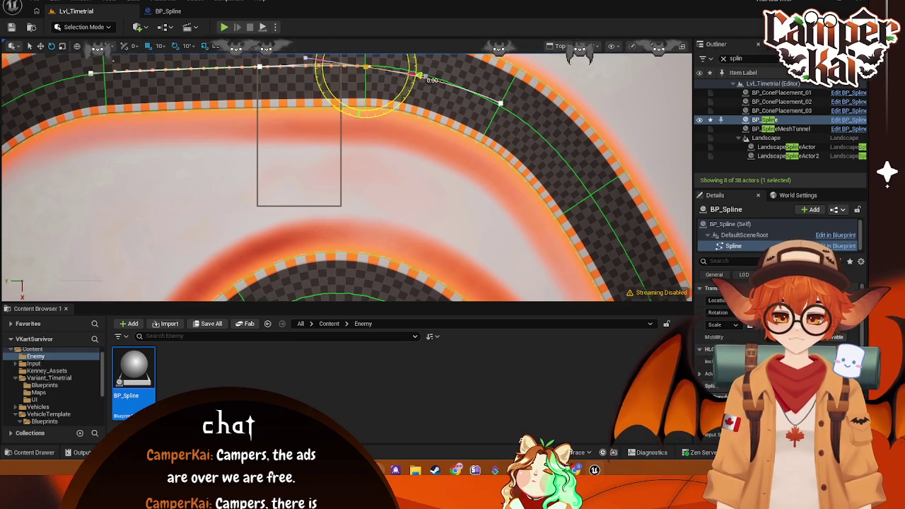
{"action": "left_click", "coordinate": [504, 106]}
{"action": "key", "text": "w"}
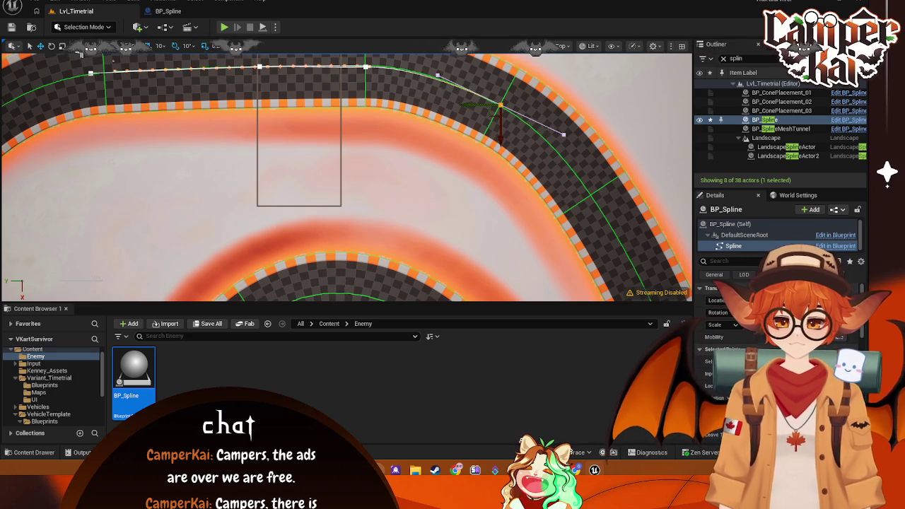
{"action": "left_click", "coordinate": [51, 48]}
{"action": "mouse_move", "coordinate": [469, 76]}
{"action": "left_mouse_down"}
{"action": "mouse_move", "coordinate": [544, 130]}
{"action": "mouse_move", "coordinate": [554, 110]}
{"action": "mouse_move", "coordinate": [557, 145]}
{"action": "left_mouse_up"}
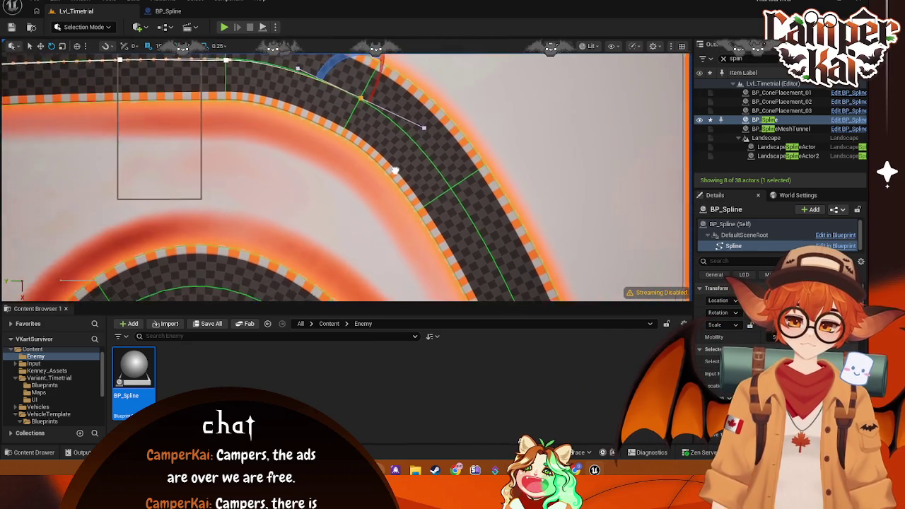
Step: Undo the accidental Spline1 duplicate, delete two stray points, and add a new point along the curve
{"action": "left_click_drag", "start_coordinate": [398, 172], "coordinate": [349, 82]}
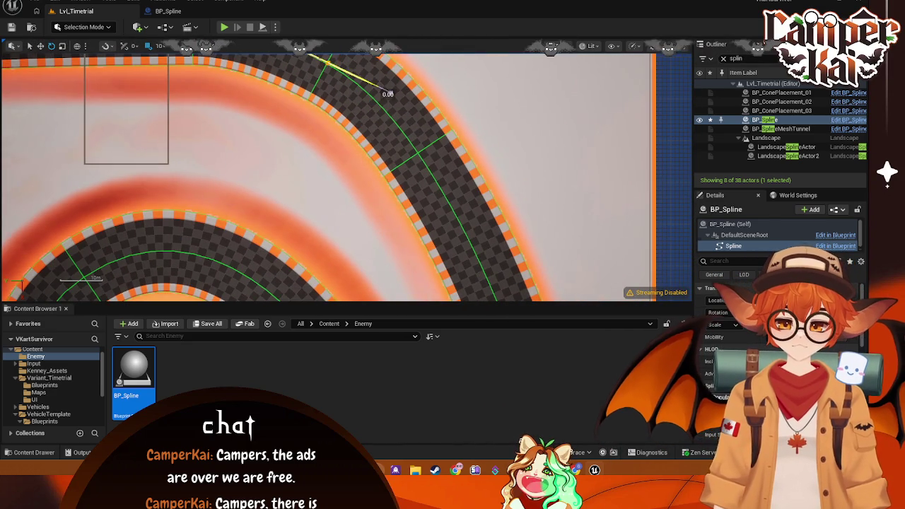
{"action": "left_click_drag", "start_coordinate": [349, 82], "coordinate": [336, 98], "text": "alt"}
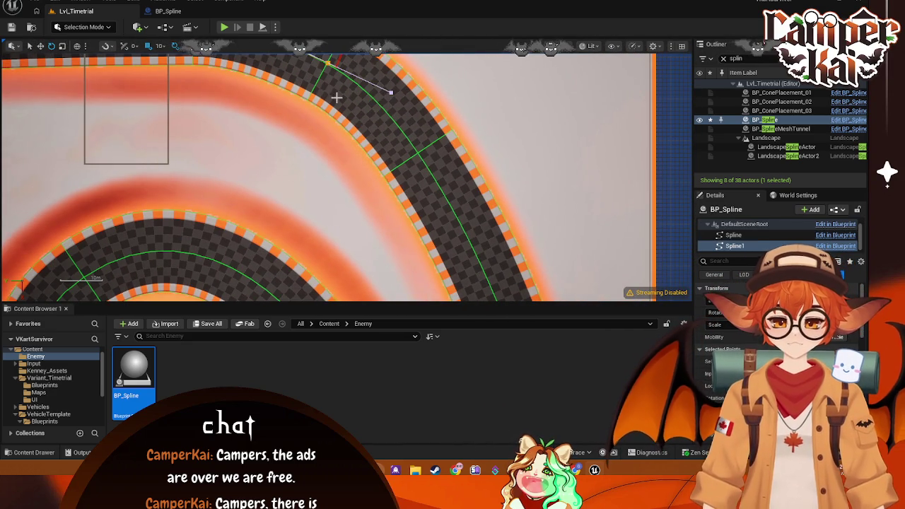
{"action": "key", "text": "ctrl+z"}
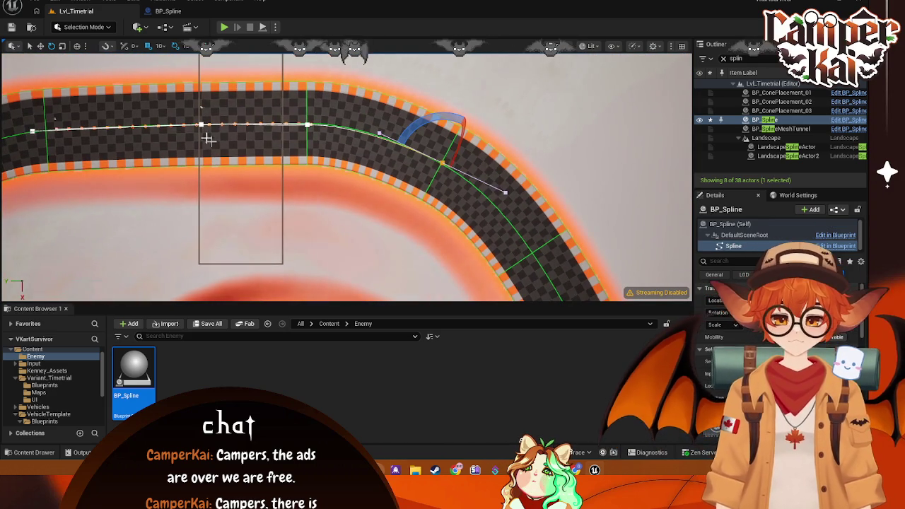
{"action": "left_click_drag", "start_coordinate": [457, 243], "coordinate": [388, 182]}
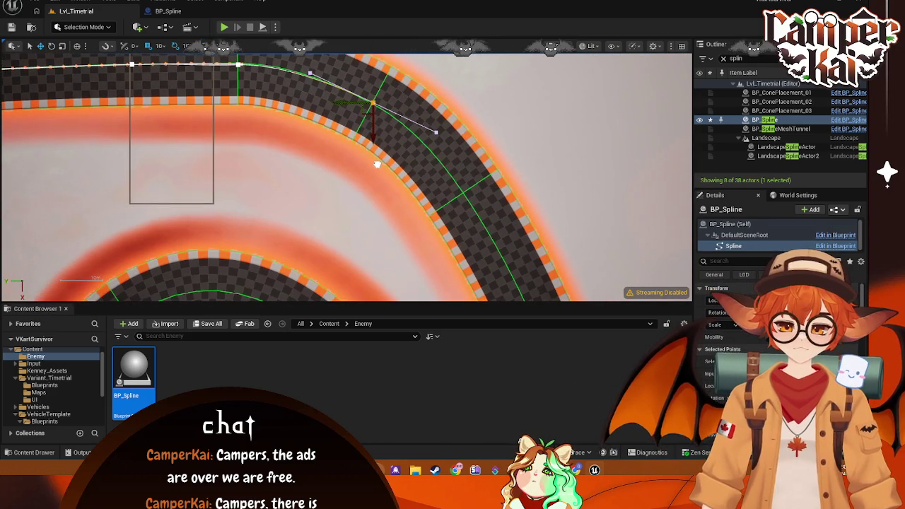
{"action": "left_click_drag", "start_coordinate": [373, 122], "coordinate": [372, 196], "text": "alt"}
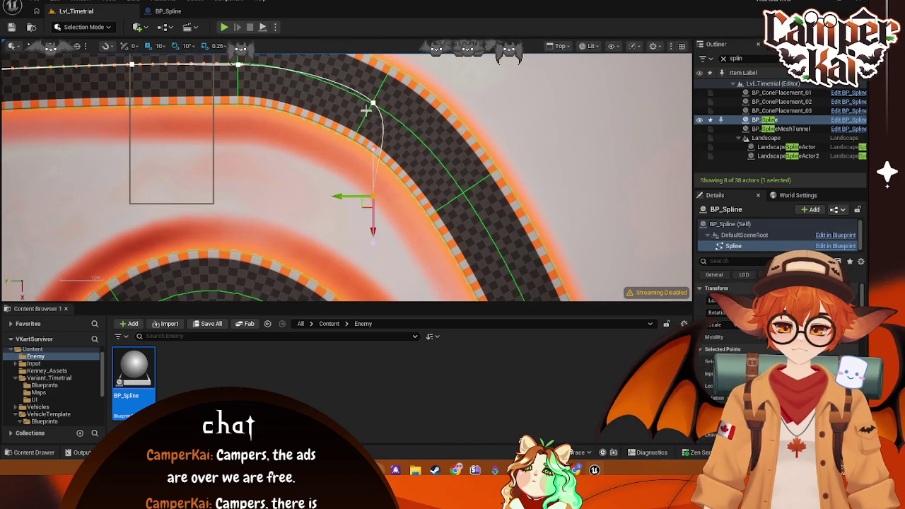
{"action": "mouse_move", "coordinate": [377, 199]}
{"action": "left_mouse_down", "text": "alt"}
{"action": "mouse_move", "coordinate": [463, 197]}
{"action": "mouse_move", "coordinate": [431, 201]}
{"action": "left_mouse_up", "text": "alt"}
{"action": "key", "text": "Delete"}
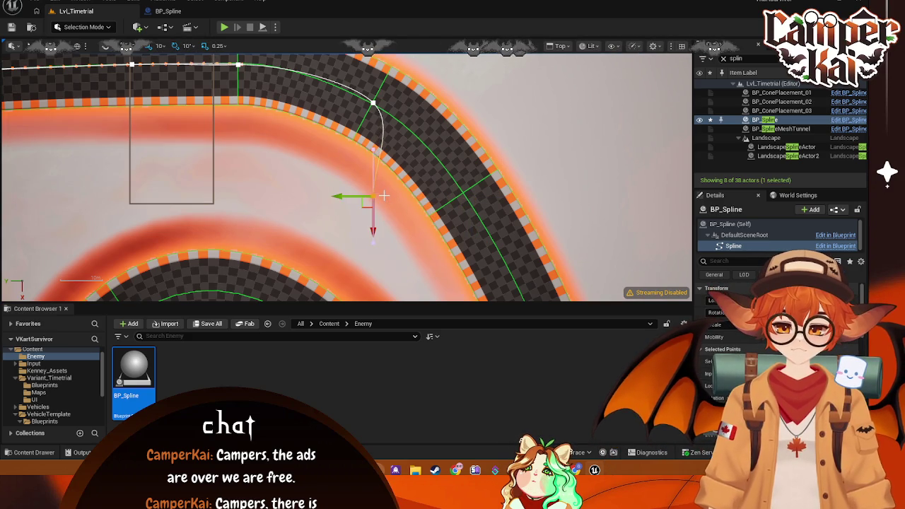
{"action": "key", "text": "Delete"}
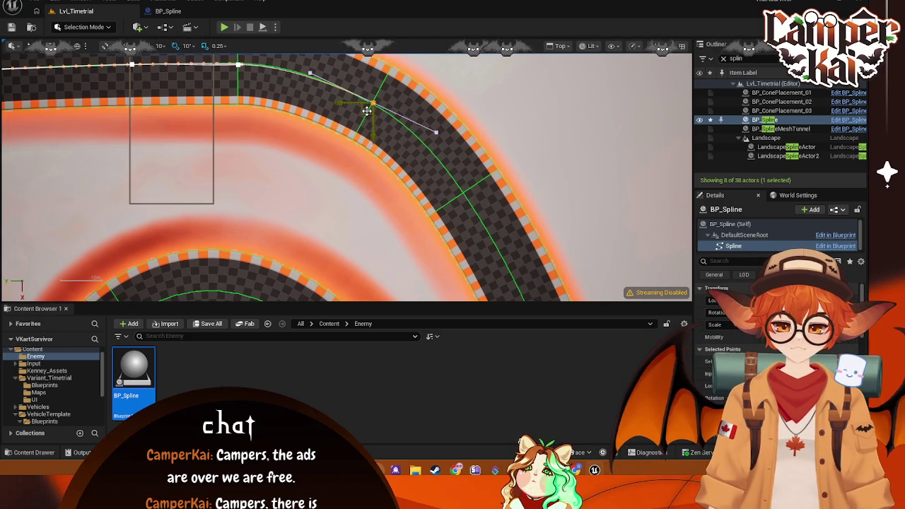
{"action": "mouse_move", "coordinate": [369, 111]}
{"action": "left_mouse_down"}
{"action": "mouse_move", "coordinate": [424, 148]}
{"action": "mouse_move", "coordinate": [464, 195]}
{"action": "mouse_move", "coordinate": [432, 85]}
{"action": "mouse_move", "coordinate": [380, 140]}
{"action": "left_mouse_up"}
{"action": "scroll", "coordinate": [380, 140], "scroll_direction": "down", "scroll_amount": 4}
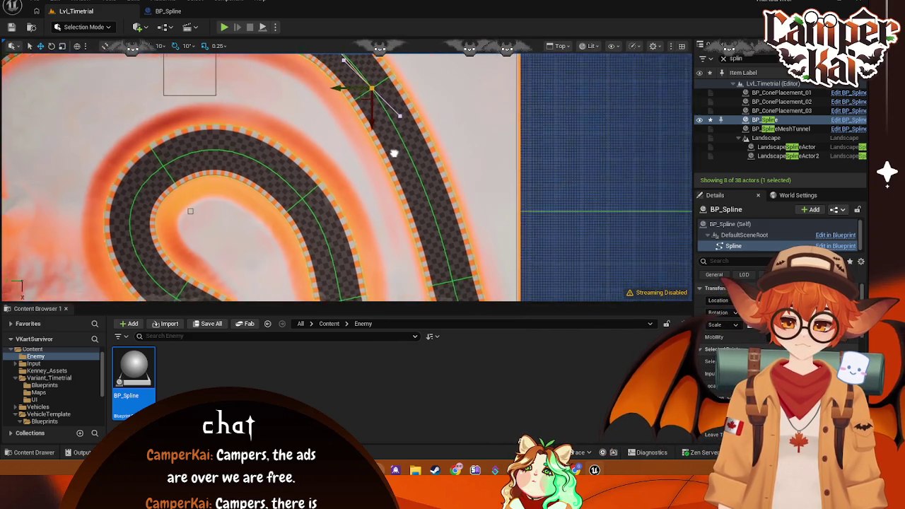
Step: Drag spline points down around the hairpin loop's lower end onto the road centre
{"action": "mouse_move", "coordinate": [332, 96]}
{"action": "left_mouse_down"}
{"action": "mouse_move", "coordinate": [332, 219]}
{"action": "mouse_move", "coordinate": [384, 218]}
{"action": "left_mouse_up"}
{"action": "left_click_drag", "start_coordinate": [409, 244], "coordinate": [410, 300]}
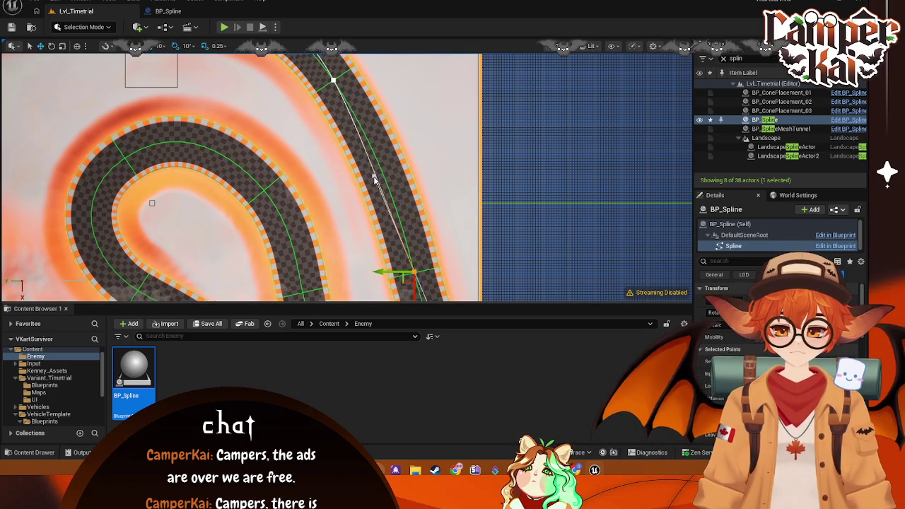
{"action": "mouse_move", "coordinate": [376, 199]}
{"action": "left_mouse_down"}
{"action": "mouse_move", "coordinate": [402, 252]}
{"action": "mouse_move", "coordinate": [389, 242]}
{"action": "mouse_move", "coordinate": [396, 188]}
{"action": "mouse_move", "coordinate": [444, 195]}
{"action": "mouse_move", "coordinate": [342, 127]}
{"action": "left_mouse_up"}
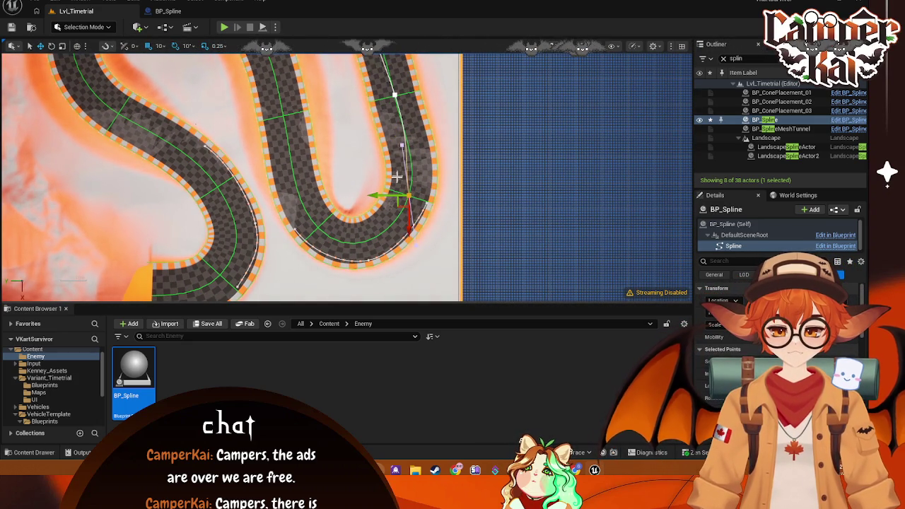
{"action": "mouse_move", "coordinate": [401, 204]}
{"action": "left_mouse_down"}
{"action": "mouse_move", "coordinate": [370, 243]}
{"action": "mouse_move", "coordinate": [283, 246]}
{"action": "mouse_move", "coordinate": [303, 253]}
{"action": "mouse_move", "coordinate": [315, 229]}
{"action": "mouse_move", "coordinate": [258, 139]}
{"action": "mouse_move", "coordinate": [281, 120]}
{"action": "left_mouse_up"}
{"action": "scroll", "coordinate": [207, 174], "scroll_direction": "up", "scroll_amount": 5}
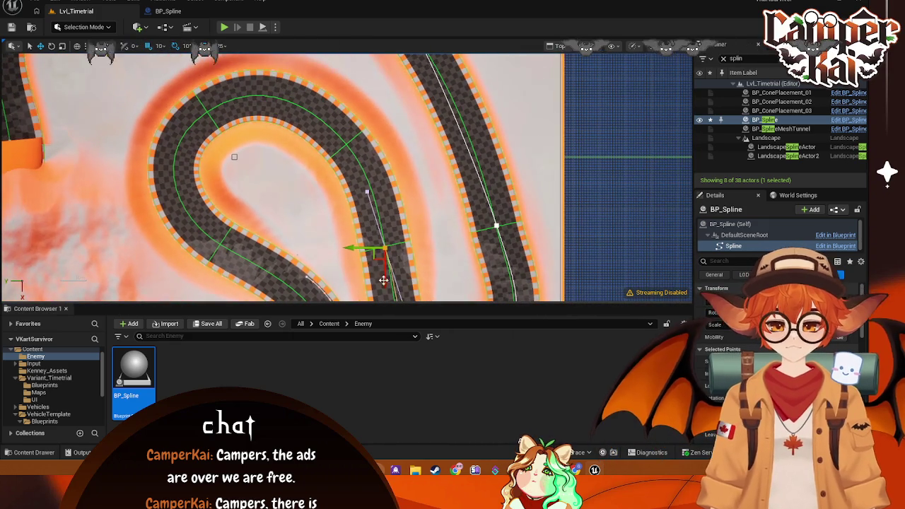
{"action": "mouse_move", "coordinate": [379, 255]}
{"action": "left_mouse_down"}
{"action": "mouse_move", "coordinate": [343, 151]}
{"action": "mouse_move", "coordinate": [234, 113]}
{"action": "mouse_move", "coordinate": [222, 124]}
{"action": "mouse_move", "coordinate": [193, 111]}
{"action": "mouse_move", "coordinate": [209, 131]}
{"action": "mouse_move", "coordinate": [194, 137]}
{"action": "mouse_move", "coordinate": [201, 229]}
{"action": "mouse_move", "coordinate": [214, 249]}
{"action": "left_mouse_up"}
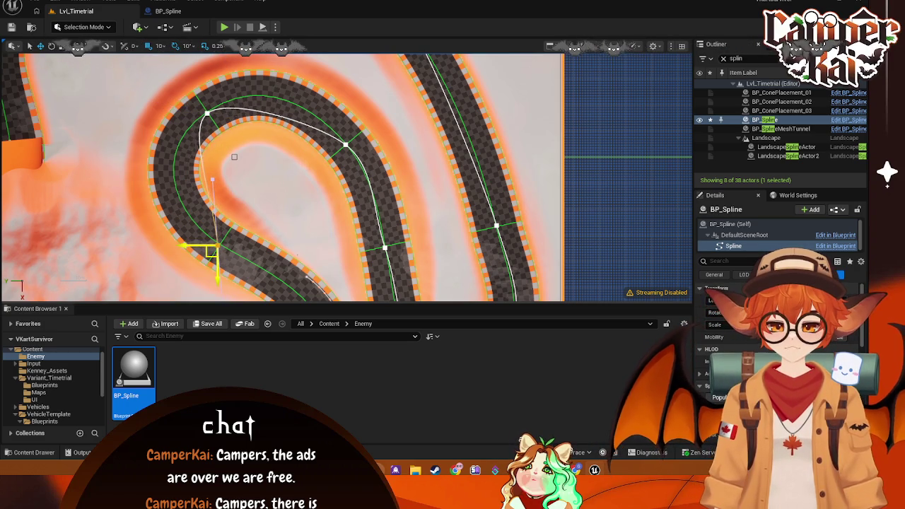
Step: Inspect the S-bend road section and switch the viewport to wireframe
{"action": "mouse_move", "coordinate": [212, 247]}
{"action": "left_mouse_down"}
{"action": "mouse_move", "coordinate": [202, 120]}
{"action": "mouse_move", "coordinate": [299, 190]}
{"action": "mouse_move", "coordinate": [300, 201]}
{"action": "mouse_move", "coordinate": [304, 192]}
{"action": "mouse_move", "coordinate": [314, 269]}
{"action": "mouse_move", "coordinate": [306, 285]}
{"action": "left_mouse_up"}
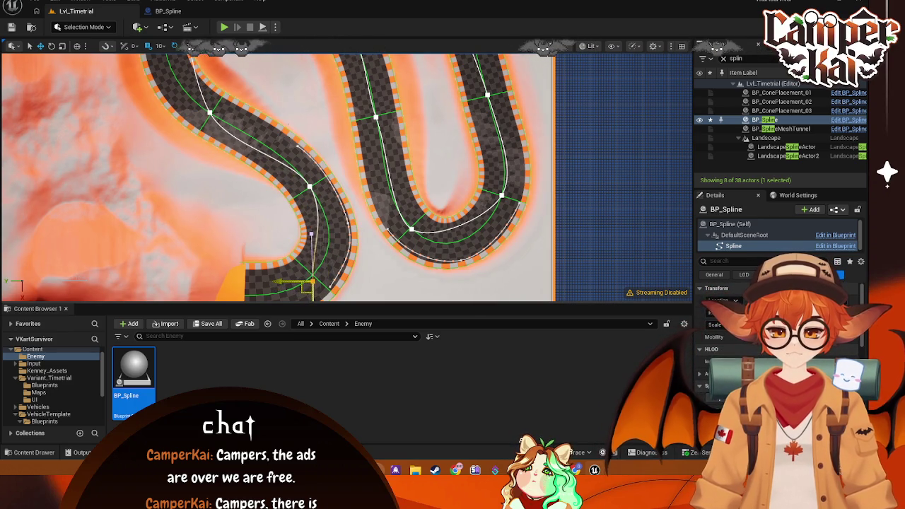
{"action": "mouse_move", "coordinate": [288, 172]}
{"action": "left_mouse_down"}
{"action": "mouse_move", "coordinate": [184, 175]}
{"action": "mouse_move", "coordinate": [448, 185]}
{"action": "left_mouse_up"}
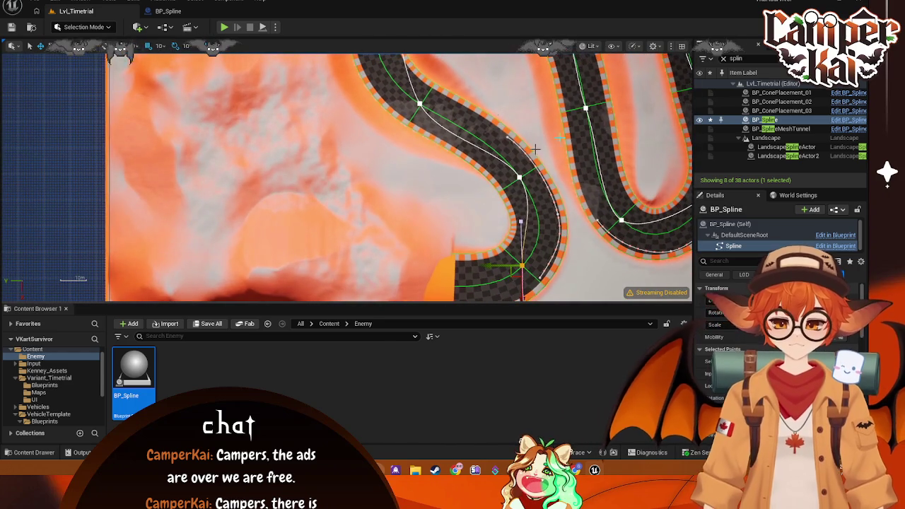
{"action": "left_click", "coordinate": [586, 46]}
{"action": "left_click", "coordinate": [606, 97]}
Step: Move the spline's end point along the road and Alt-drag a new point extending it left
{"action": "left_click_drag", "start_coordinate": [467, 275], "coordinate": [529, 212]}
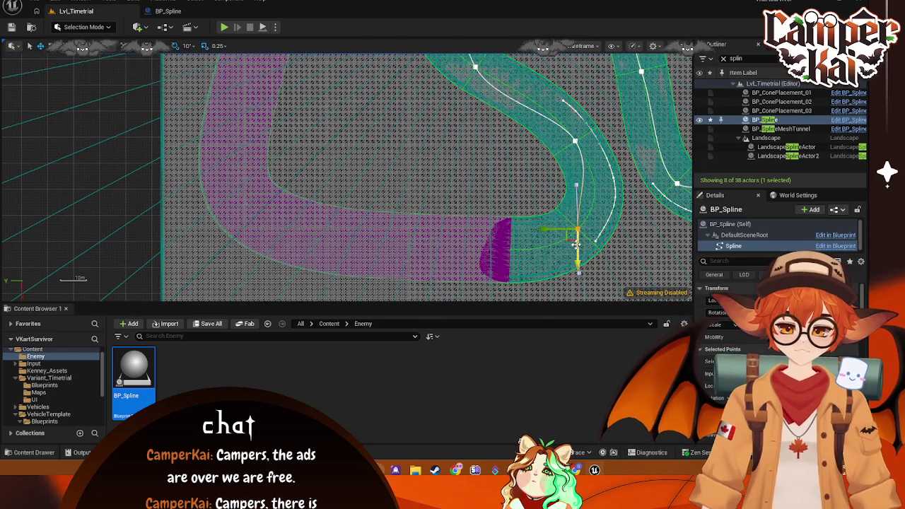
{"action": "mouse_move", "coordinate": [566, 242]}
{"action": "left_mouse_down"}
{"action": "mouse_move", "coordinate": [475, 263]}
{"action": "mouse_move", "coordinate": [484, 275]}
{"action": "mouse_move", "coordinate": [476, 268]}
{"action": "left_mouse_up"}
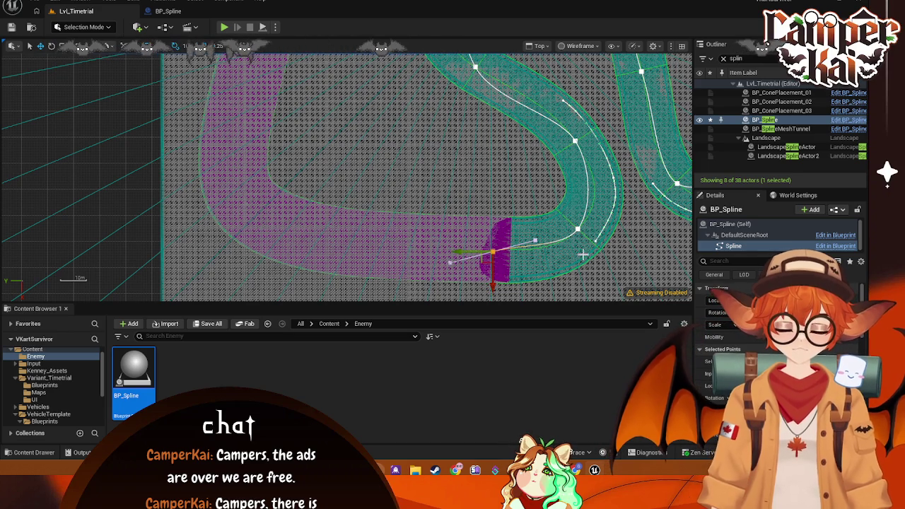
{"action": "mouse_move", "coordinate": [492, 262]}
{"action": "left_mouse_down"}
{"action": "mouse_move", "coordinate": [255, 218]}
{"action": "mouse_move", "coordinate": [370, 273]}
{"action": "mouse_move", "coordinate": [340, 212]}
{"action": "mouse_move", "coordinate": [346, 166]}
{"action": "left_mouse_up"}
{"action": "left_click_drag", "start_coordinate": [387, 252], "coordinate": [349, 280]}
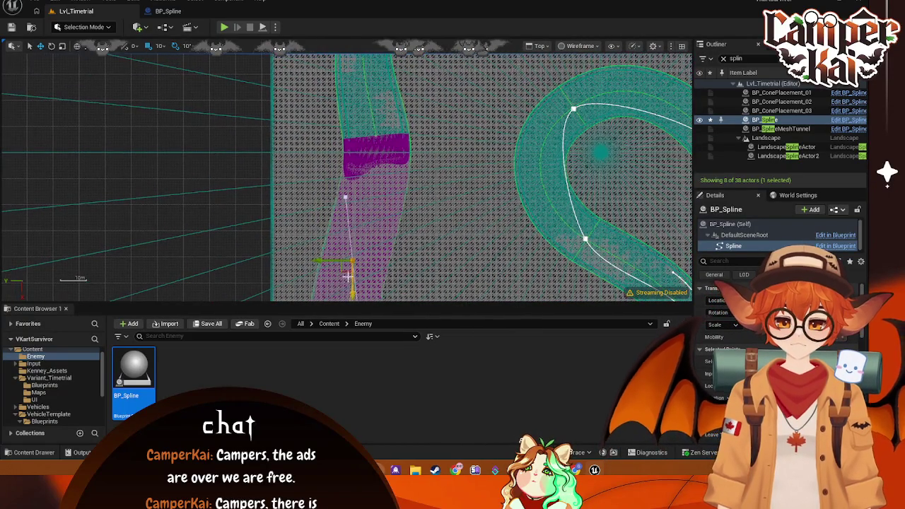
{"action": "left_click_drag", "start_coordinate": [376, 152], "coordinate": [372, 145]}
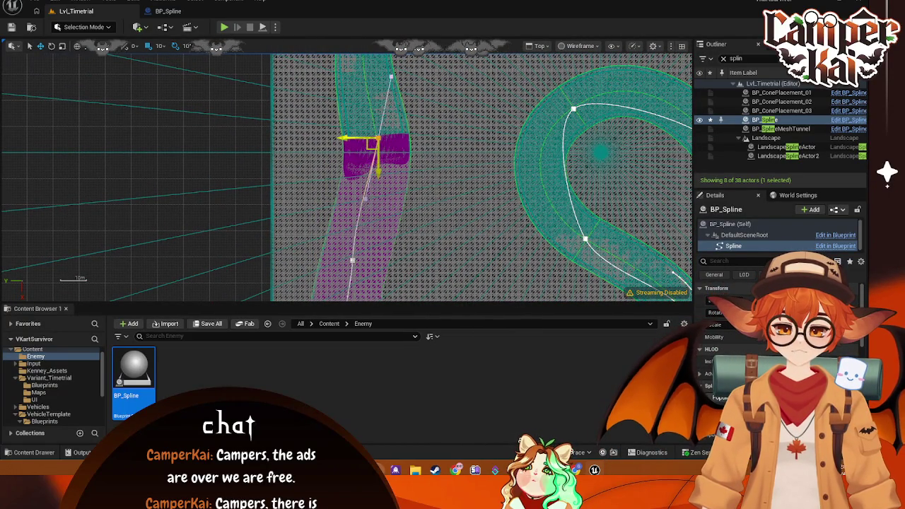
Step: Move the new point up onto the road centre and rotate its tangent to horizontal
{"action": "mouse_move", "coordinate": [400, 246]}
{"action": "left_mouse_down"}
{"action": "mouse_move", "coordinate": [492, 279]}
{"action": "mouse_move", "coordinate": [420, 281]}
{"action": "left_mouse_up"}
{"action": "mouse_move", "coordinate": [396, 212]}
{"action": "left_mouse_down"}
{"action": "mouse_move", "coordinate": [385, 148]}
{"action": "mouse_move", "coordinate": [390, 157]}
{"action": "mouse_move", "coordinate": [459, 98]}
{"action": "left_mouse_up"}
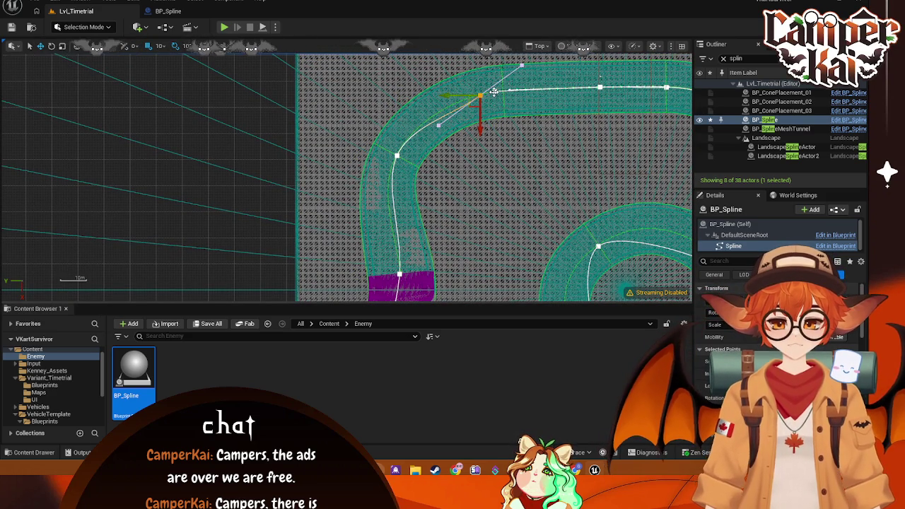
{"action": "left_click_drag", "start_coordinate": [487, 101], "coordinate": [498, 97]}
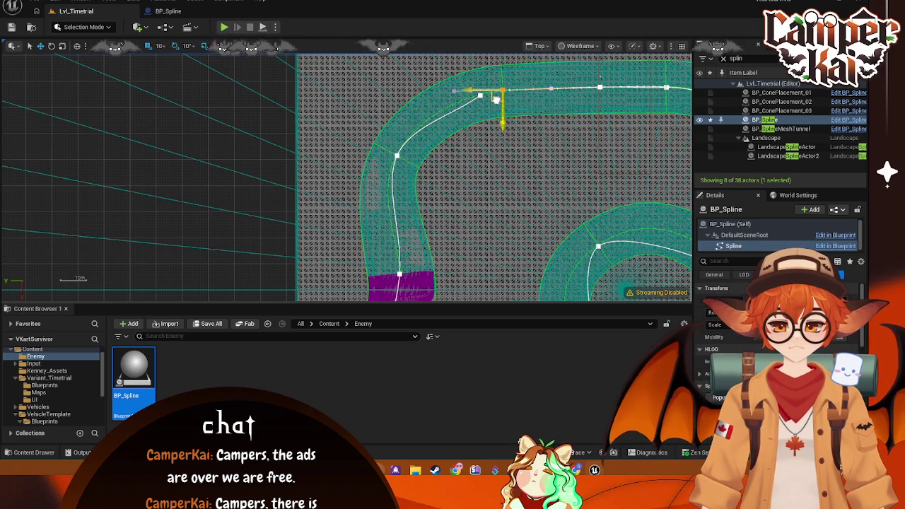
{"action": "left_click_drag", "start_coordinate": [475, 105], "coordinate": [487, 97]}
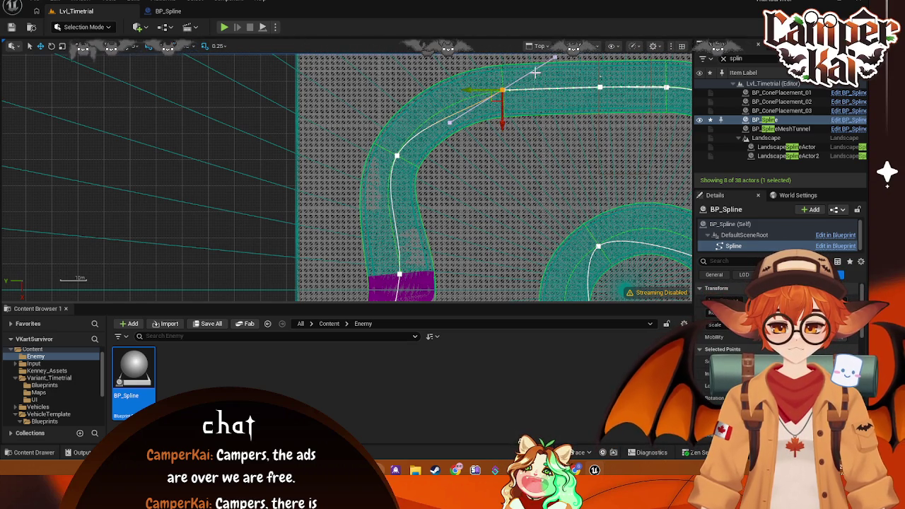
{"action": "scroll", "coordinate": [421, 220], "scroll_direction": "up", "scroll_amount": 3}
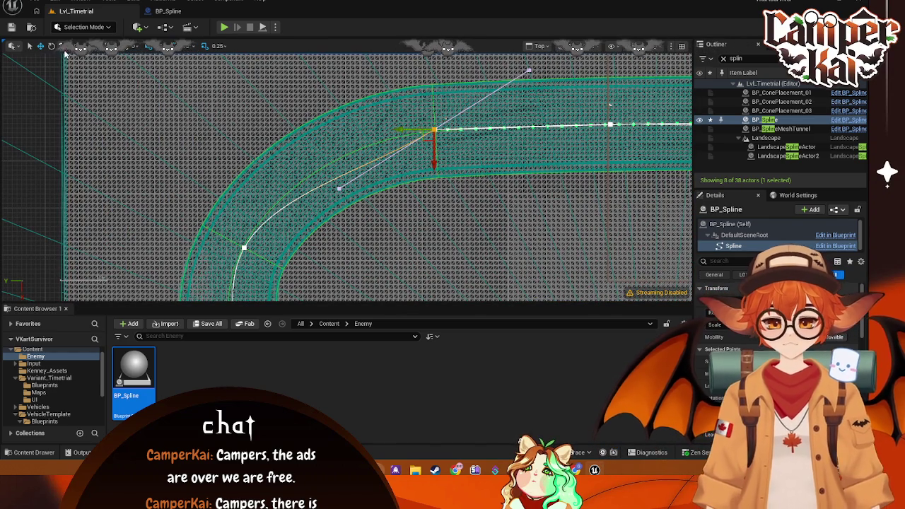
{"action": "mouse_move", "coordinate": [431, 169]}
{"action": "left_mouse_down"}
{"action": "mouse_move", "coordinate": [447, 173]}
{"action": "mouse_move", "coordinate": [485, 138]}
{"action": "mouse_move", "coordinate": [478, 164]}
{"action": "left_mouse_up"}
Step: Rotate another spline point slightly so its tangent tilts along the road
{"action": "key", "text": "f"}
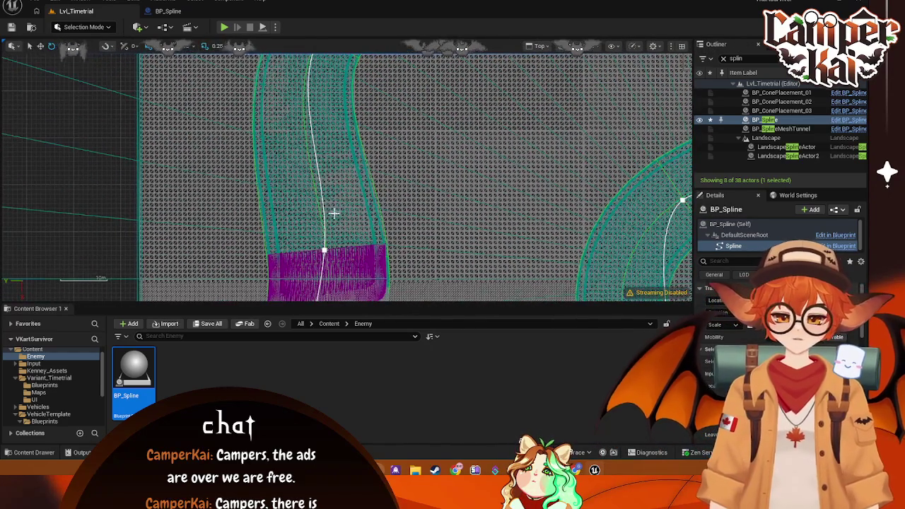
{"action": "left_click", "coordinate": [324, 250]}
{"action": "key", "text": "e"}
{"action": "left_click_drag", "start_coordinate": [332, 212], "coordinate": [311, 198]}
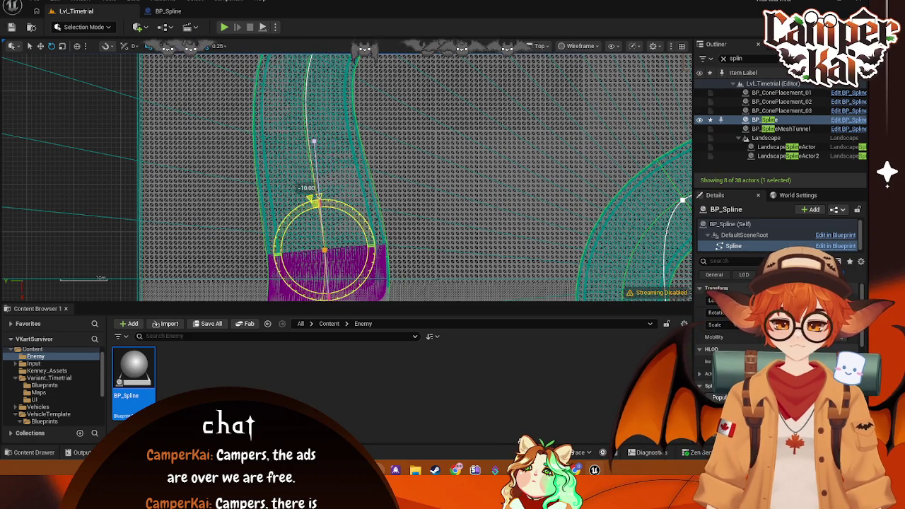
{"action": "mouse_move", "coordinate": [402, 245]}
{"action": "left_mouse_down"}
{"action": "mouse_move", "coordinate": [329, 253]}
{"action": "mouse_move", "coordinate": [349, 188]}
{"action": "mouse_move", "coordinate": [352, 210]}
{"action": "left_mouse_up"}
{"action": "left_click", "coordinate": [351, 213]}
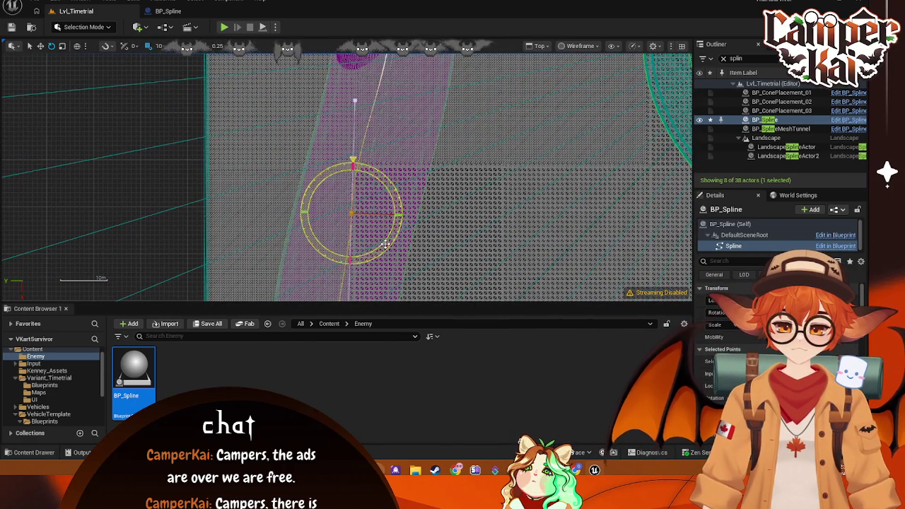
{"action": "mouse_move", "coordinate": [351, 212]}
{"action": "left_mouse_down"}
{"action": "mouse_move", "coordinate": [446, 125]}
{"action": "mouse_move", "coordinate": [429, 271]}
{"action": "mouse_move", "coordinate": [427, 213]}
{"action": "mouse_move", "coordinate": [394, 184]}
{"action": "left_mouse_up"}
{"action": "mouse_move", "coordinate": [396, 262]}
{"action": "left_mouse_down"}
{"action": "mouse_move", "coordinate": [472, 174]}
{"action": "mouse_move", "coordinate": [457, 224]}
{"action": "mouse_move", "coordinate": [390, 235]}
{"action": "left_mouse_up"}
Step: Rotate the spline point near the curve to 30 degrees
{"action": "left_click", "coordinate": [383, 232]}
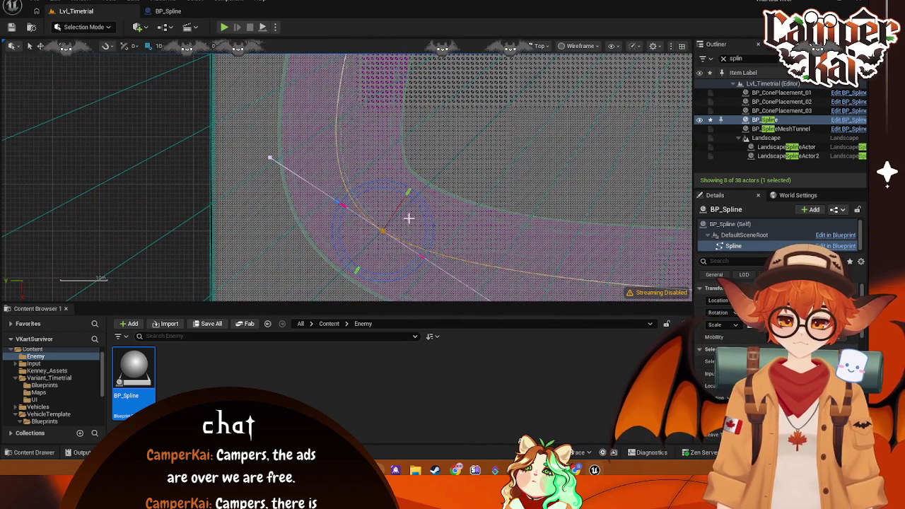
{"action": "scroll", "coordinate": [462, 168], "scroll_direction": "down", "scroll_amount": 1}
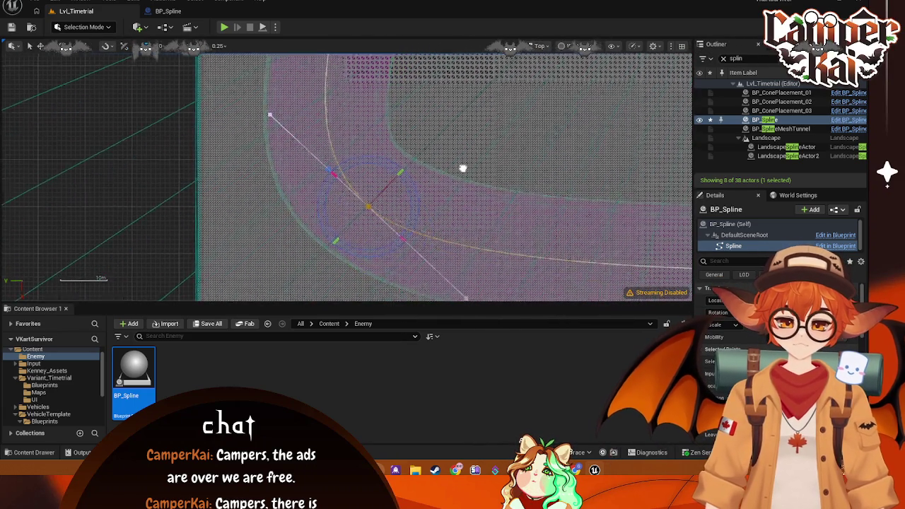
{"action": "scroll", "coordinate": [491, 255], "scroll_direction": "up", "scroll_amount": 3}
{"action": "scroll", "coordinate": [445, 74], "scroll_direction": "down", "scroll_amount": 3}
{"action": "mouse_move", "coordinate": [446, 74]}
{"action": "left_mouse_down"}
{"action": "mouse_move", "coordinate": [403, 166]}
{"action": "mouse_move", "coordinate": [369, 210]}
{"action": "mouse_move", "coordinate": [316, 232]}
{"action": "left_mouse_up"}
{"action": "left_click", "coordinate": [447, 192]}
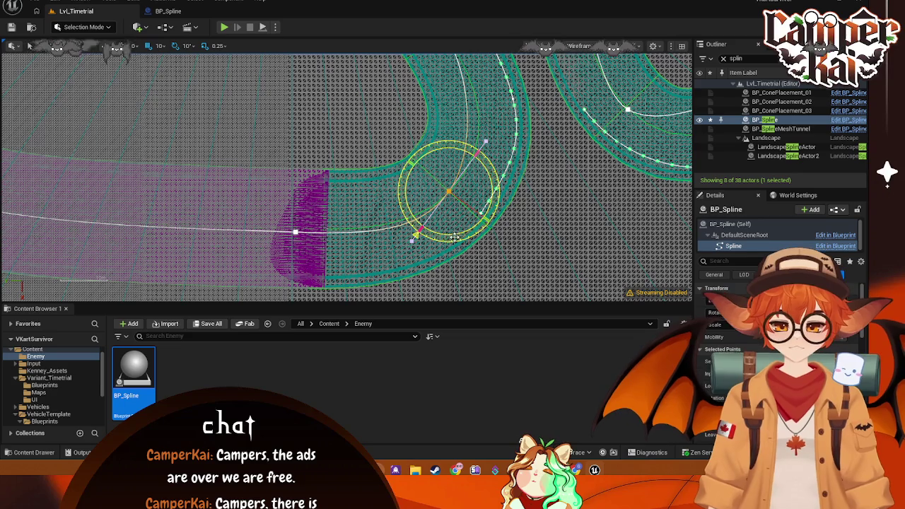
{"action": "mouse_move", "coordinate": [399, 222]}
{"action": "left_mouse_down"}
{"action": "mouse_move", "coordinate": [392, 214]}
{"action": "mouse_move", "coordinate": [465, 228]}
{"action": "left_mouse_up"}
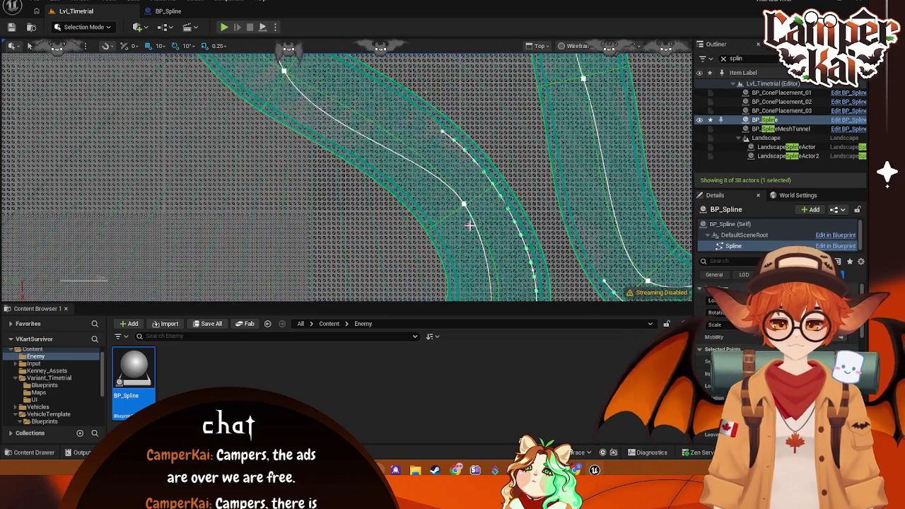
Step: Reselect BP_Spline and rotate a curve point to -10 degrees along the road
{"action": "left_click", "coordinate": [457, 208]}
{"action": "left_click", "coordinate": [462, 203]}
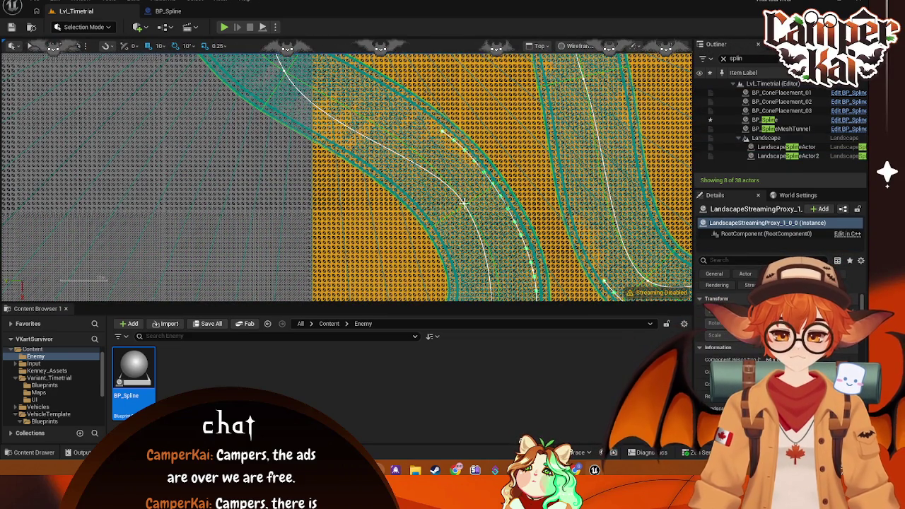
{"action": "left_click", "coordinate": [765, 120]}
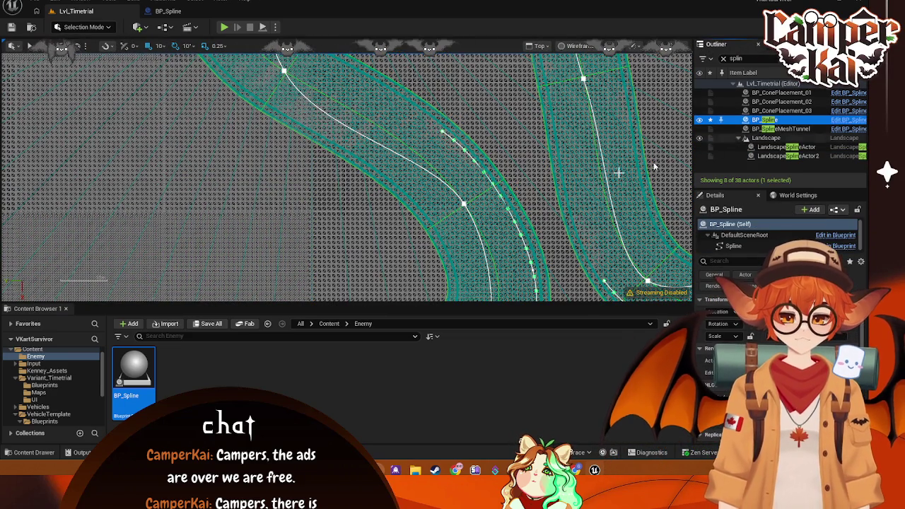
{"action": "left_click", "coordinate": [466, 203]}
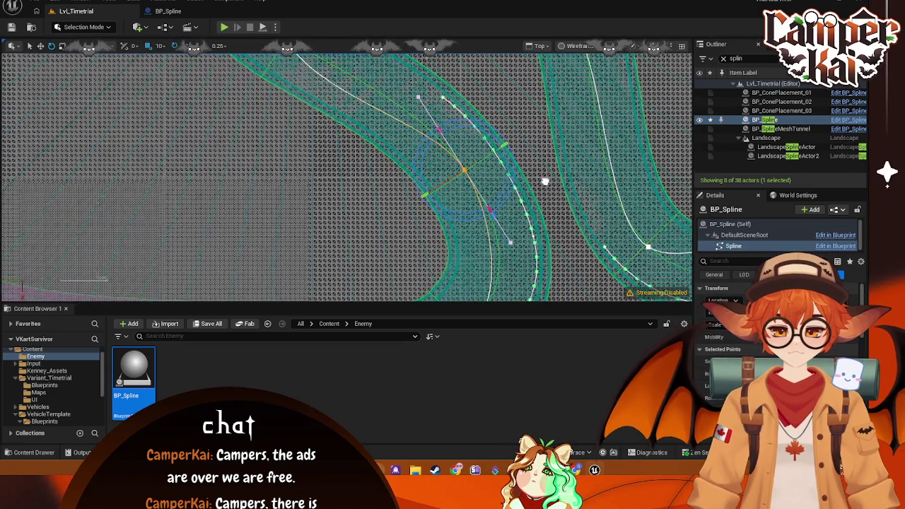
{"action": "left_click", "coordinate": [463, 170]}
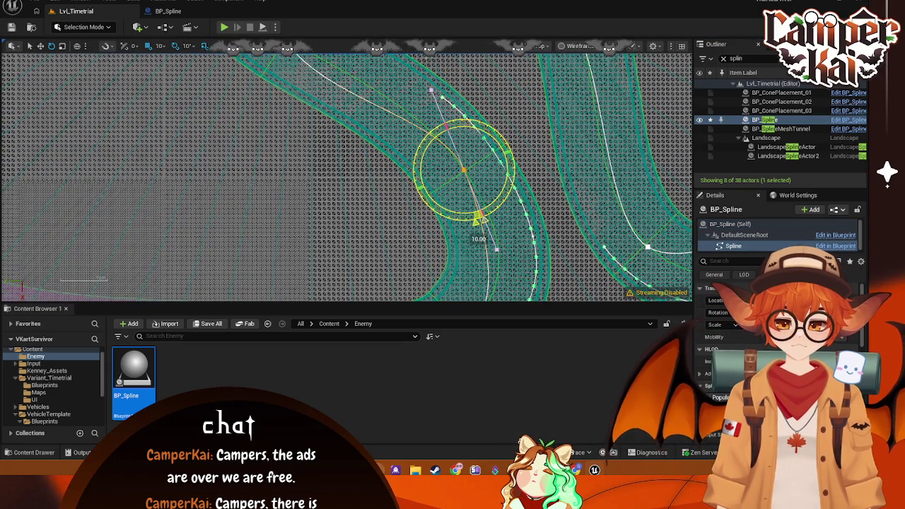
{"action": "mouse_move", "coordinate": [478, 220]}
{"action": "left_mouse_down"}
{"action": "mouse_move", "coordinate": [501, 205]}
{"action": "mouse_move", "coordinate": [480, 221]}
{"action": "mouse_move", "coordinate": [380, 198]}
{"action": "mouse_move", "coordinate": [404, 192]}
{"action": "mouse_move", "coordinate": [418, 171]}
{"action": "left_mouse_up"}
Step: Add a new spline point on the bend and rotate it to 20 degrees
{"action": "left_click", "coordinate": [367, 167]}
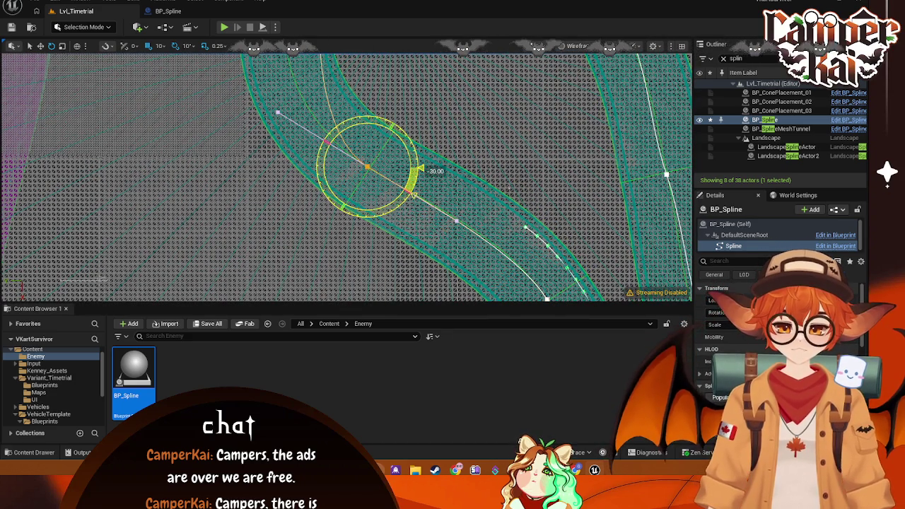
{"action": "mouse_move", "coordinate": [353, 170]}
{"action": "left_mouse_down"}
{"action": "mouse_move", "coordinate": [431, 67]}
{"action": "mouse_move", "coordinate": [448, 134]}
{"action": "left_mouse_up"}
{"action": "mouse_move", "coordinate": [424, 90]}
{"action": "left_mouse_down"}
{"action": "mouse_move", "coordinate": [393, 133]}
{"action": "mouse_move", "coordinate": [415, 174]}
{"action": "mouse_move", "coordinate": [412, 144]}
{"action": "left_mouse_up"}
Step: Add a point further along the next curve and move the outer-bend point onto the road centre
{"action": "key", "text": "w"}
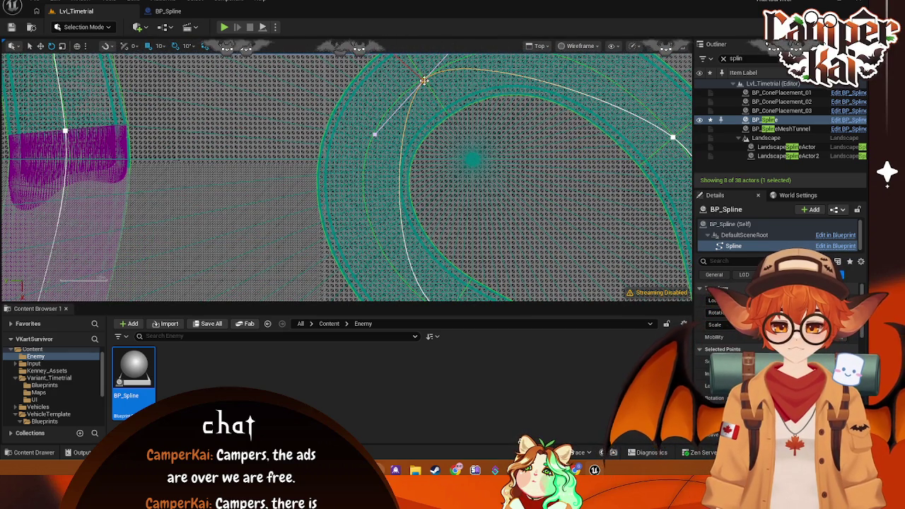
{"action": "left_click_drag", "start_coordinate": [88, 60], "coordinate": [32, 69]}
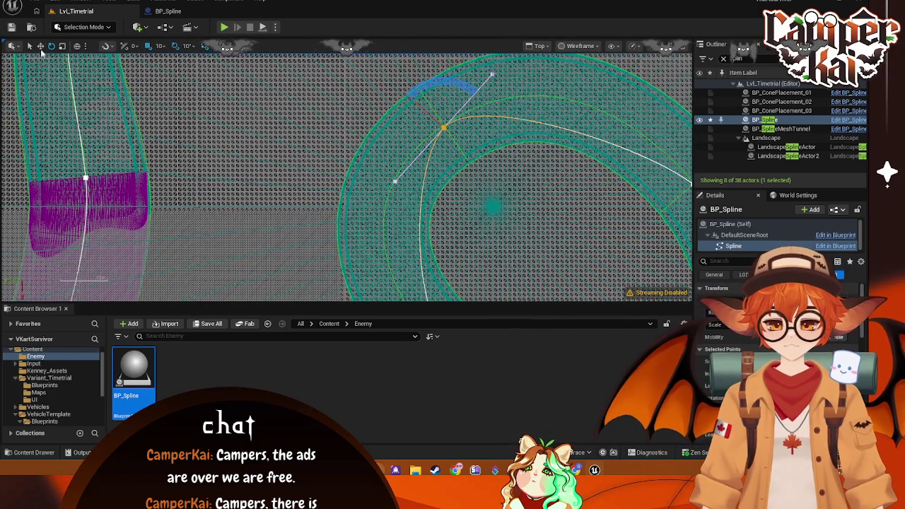
{"action": "mouse_move", "coordinate": [433, 134]}
{"action": "left_mouse_down"}
{"action": "mouse_move", "coordinate": [416, 132]}
{"action": "mouse_move", "coordinate": [398, 201]}
{"action": "mouse_move", "coordinate": [373, 208]}
{"action": "mouse_move", "coordinate": [382, 210]}
{"action": "left_mouse_up"}
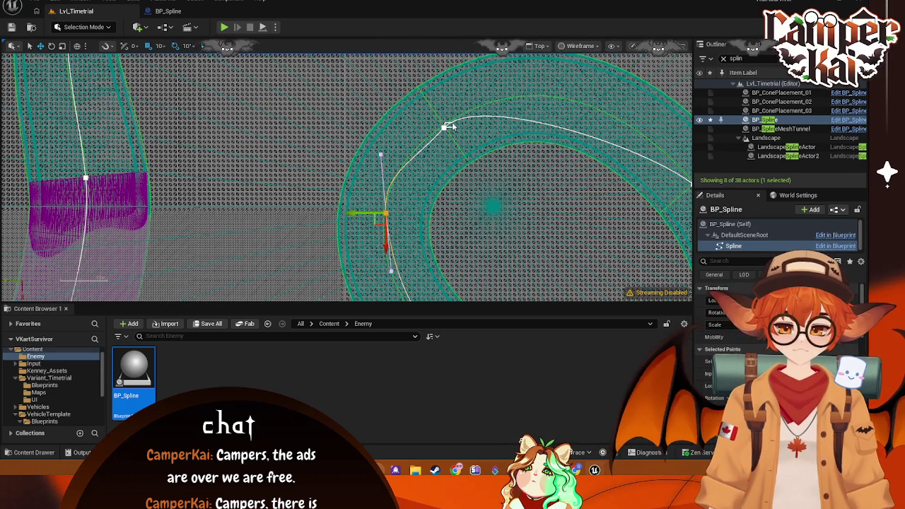
{"action": "left_click", "coordinate": [443, 129]}
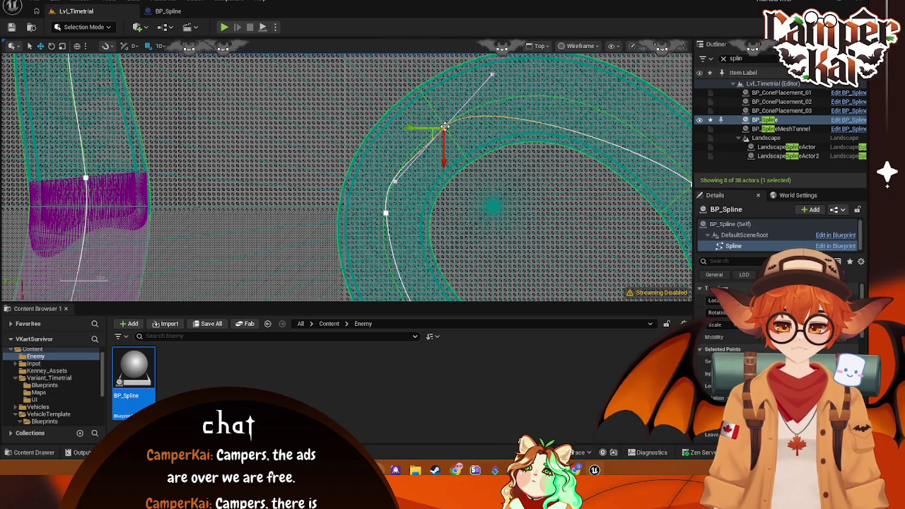
{"action": "left_click_drag", "start_coordinate": [437, 133], "coordinate": [529, 97]}
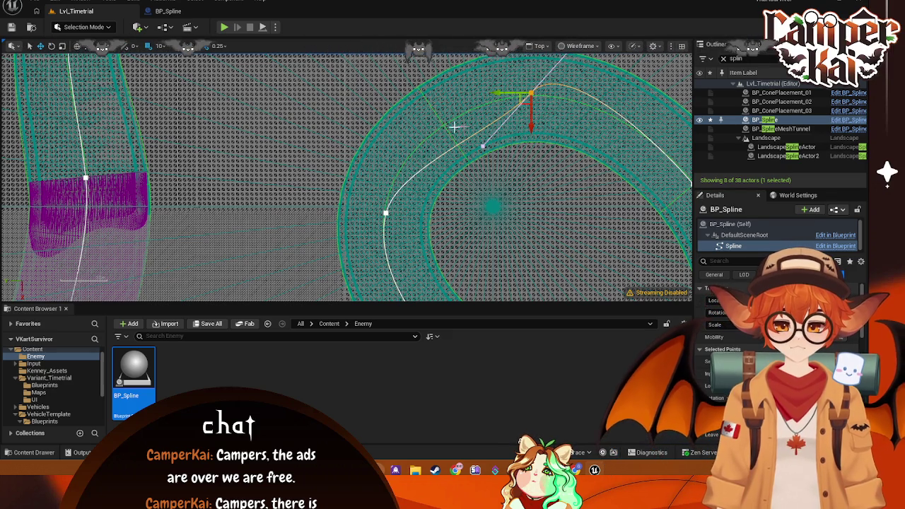
{"action": "left_click", "coordinate": [62, 46]}
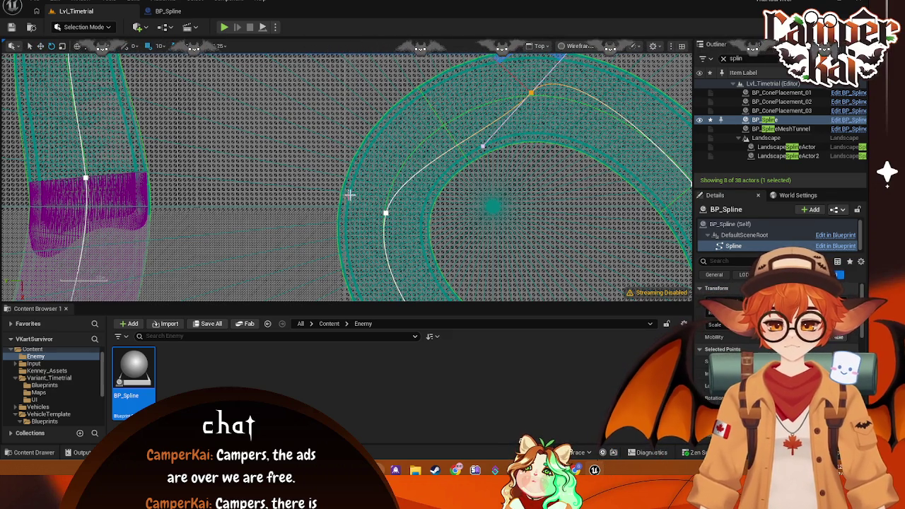
Step: Rotate that point's tangent to 20 degrees, then to 80 degrees
{"action": "key", "text": "e"}
{"action": "mouse_move", "coordinate": [488, 138]}
{"action": "left_mouse_down"}
{"action": "mouse_move", "coordinate": [467, 126]}
{"action": "mouse_move", "coordinate": [544, 145]}
{"action": "mouse_move", "coordinate": [562, 131]}
{"action": "mouse_move", "coordinate": [375, 239]}
{"action": "left_mouse_up"}
{"action": "mouse_move", "coordinate": [332, 171]}
{"action": "left_mouse_down"}
{"action": "mouse_move", "coordinate": [396, 216]}
{"action": "mouse_move", "coordinate": [283, 191]}
{"action": "mouse_move", "coordinate": [294, 211]}
{"action": "mouse_move", "coordinate": [304, 171]}
{"action": "left_mouse_up"}
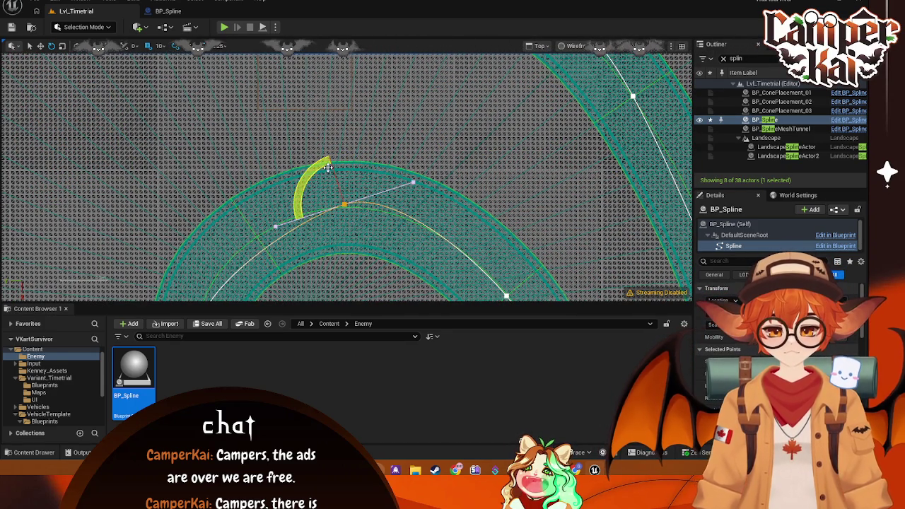
Step: Reselect only BP_Spline and rotate the point at the top of the bend to -10 degrees
{"action": "left_click", "coordinate": [346, 177], "text": "ctrl"}
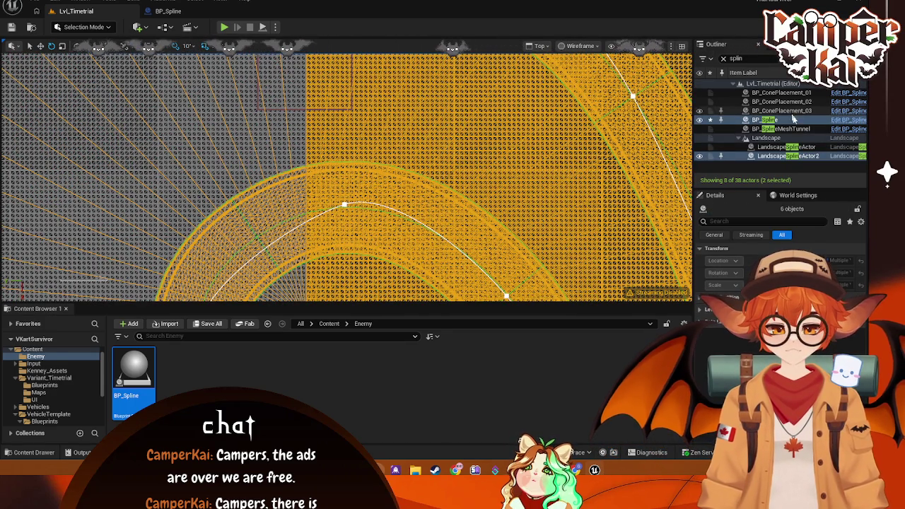
{"action": "left_click", "coordinate": [496, 165], "text": "ctrl"}
{"action": "left_click", "coordinate": [345, 206]}
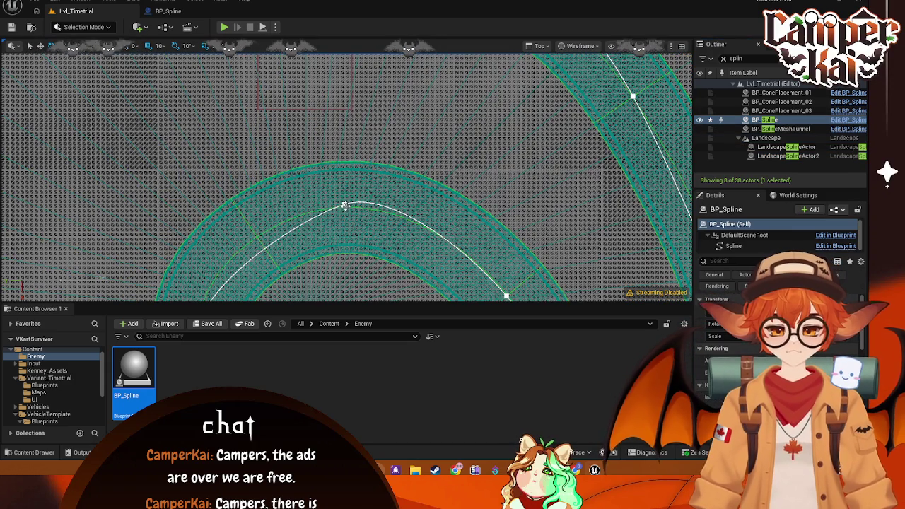
{"action": "left_click", "coordinate": [344, 204]}
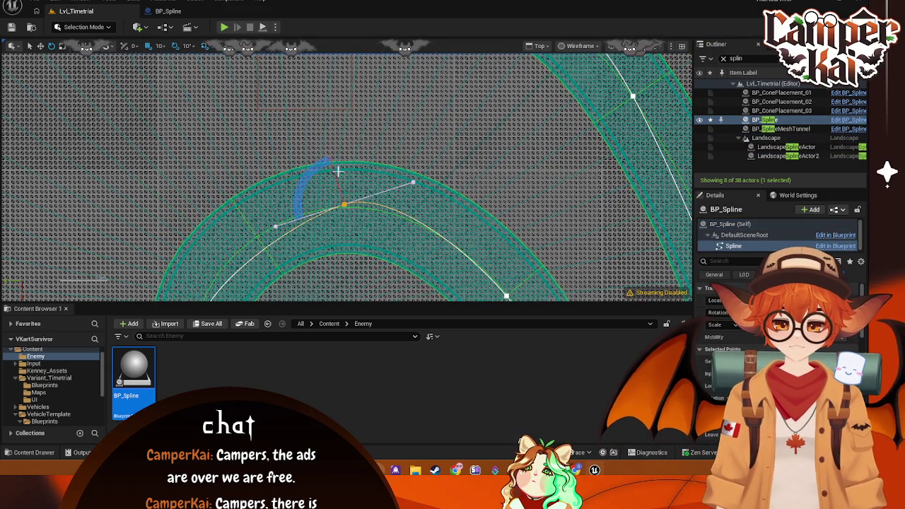
{"action": "mouse_move", "coordinate": [317, 165]}
{"action": "left_mouse_down"}
{"action": "mouse_move", "coordinate": [297, 162]}
{"action": "mouse_move", "coordinate": [377, 96]}
{"action": "left_mouse_up"}
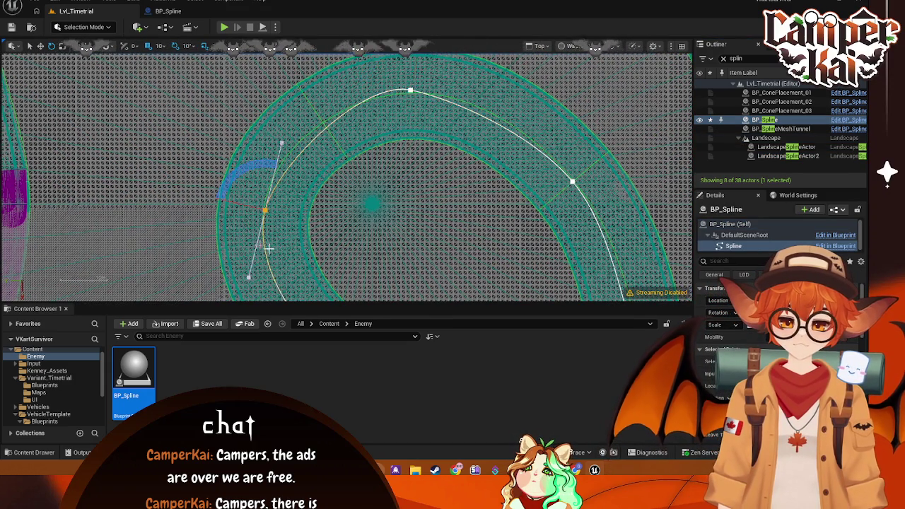
{"action": "mouse_move", "coordinate": [269, 247]}
{"action": "left_mouse_down"}
{"action": "mouse_move", "coordinate": [311, 157]}
{"action": "mouse_move", "coordinate": [309, 173]}
{"action": "left_mouse_up"}
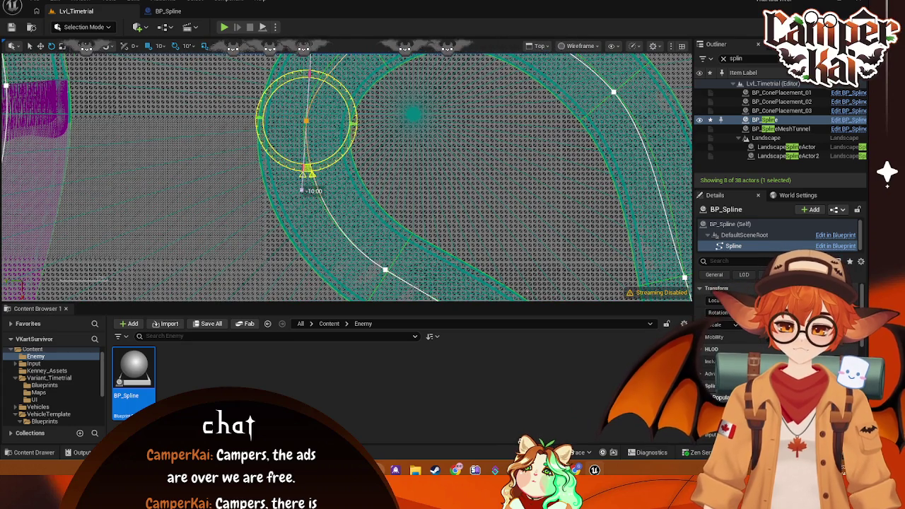
Step: Frame the spline and Alt-drag a new point around the U-bend
{"action": "key", "text": "f"}
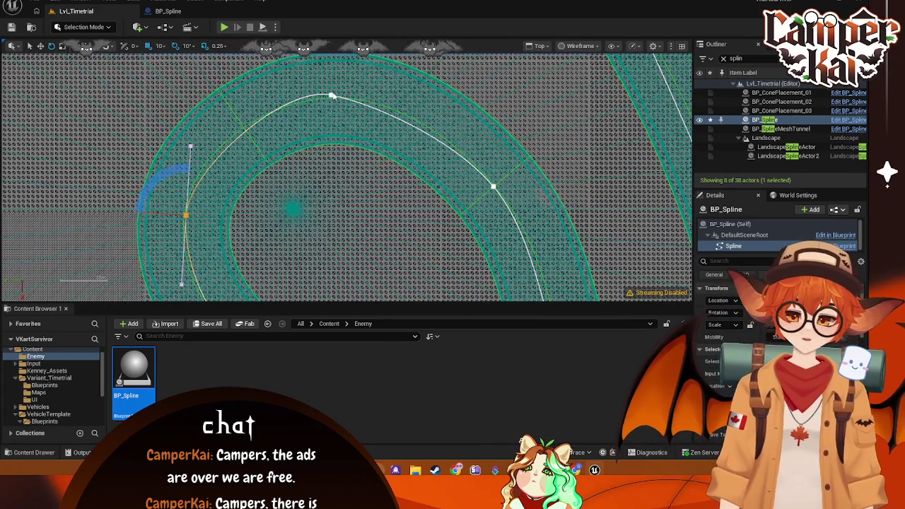
{"action": "mouse_move", "coordinate": [434, 154]}
{"action": "left_mouse_down"}
{"action": "mouse_move", "coordinate": [412, 130]}
{"action": "mouse_move", "coordinate": [338, 119]}
{"action": "left_mouse_up"}
{"action": "mouse_move", "coordinate": [397, 147]}
{"action": "left_mouse_down"}
{"action": "mouse_move", "coordinate": [388, 135]}
{"action": "mouse_move", "coordinate": [378, 188]}
{"action": "mouse_move", "coordinate": [398, 244]}
{"action": "mouse_move", "coordinate": [326, 240]}
{"action": "mouse_move", "coordinate": [244, 165]}
{"action": "left_mouse_up"}
{"action": "left_click", "coordinate": [296, 209]}
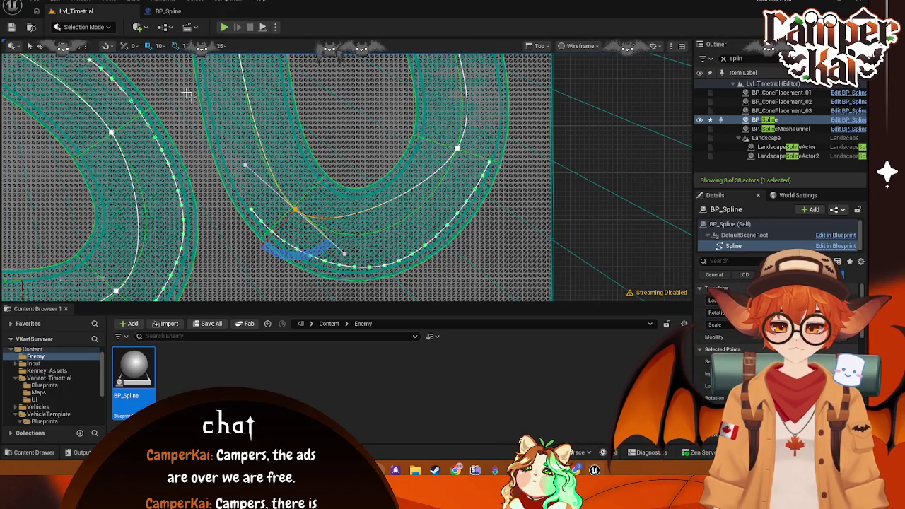
{"action": "mouse_move", "coordinate": [296, 211]}
{"action": "left_mouse_down"}
{"action": "mouse_move", "coordinate": [359, 239]}
{"action": "mouse_move", "coordinate": [399, 234]}
{"action": "mouse_move", "coordinate": [388, 231]}
{"action": "left_mouse_up"}
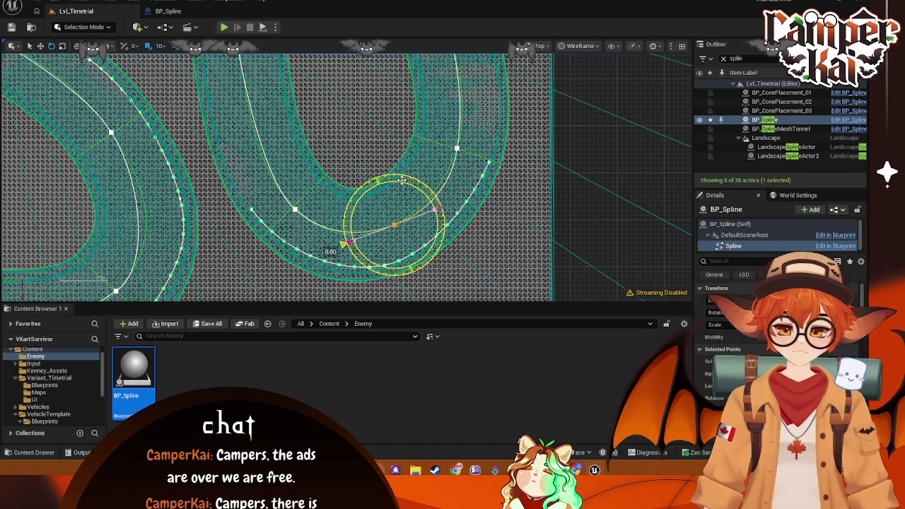
{"action": "mouse_move", "coordinate": [354, 252]}
{"action": "left_mouse_down"}
{"action": "mouse_move", "coordinate": [467, 179]}
{"action": "mouse_move", "coordinate": [426, 250]}
{"action": "left_mouse_up"}
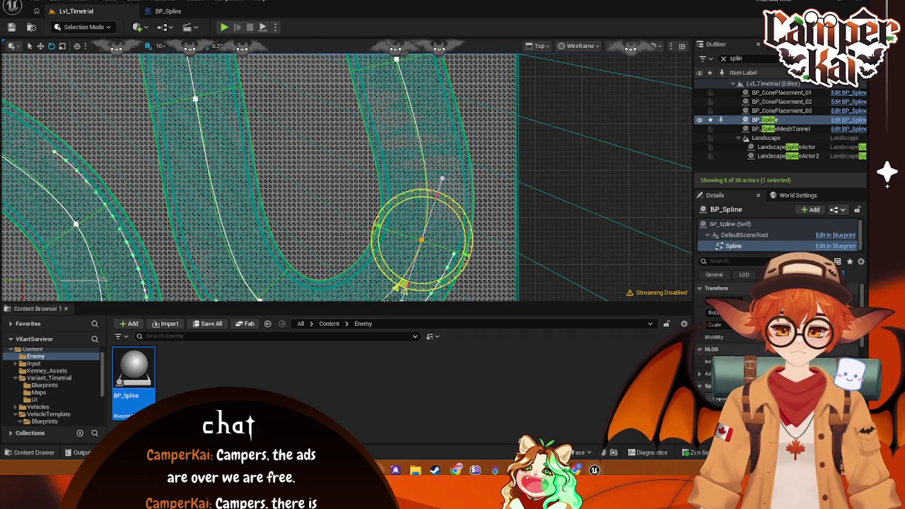
{"action": "left_click_drag", "start_coordinate": [426, 249], "coordinate": [429, 202]}
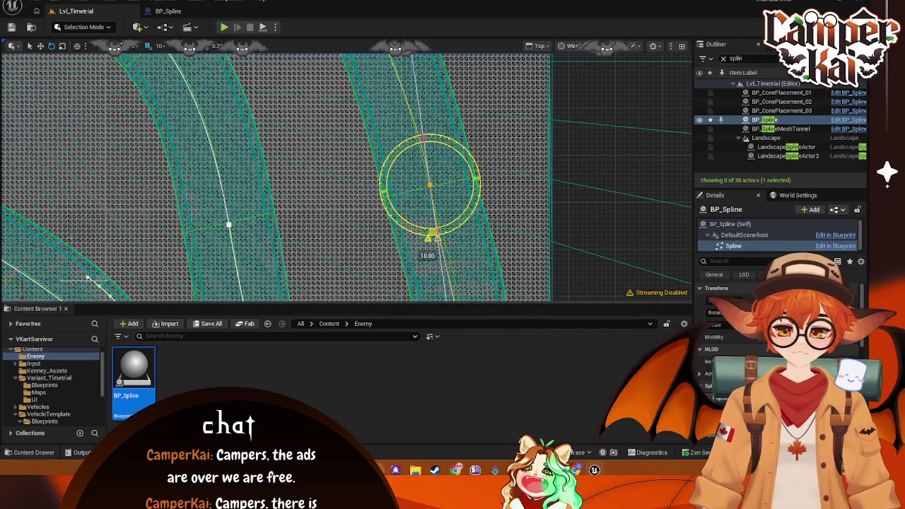
{"action": "mouse_move", "coordinate": [424, 131]}
{"action": "left_mouse_down"}
{"action": "mouse_move", "coordinate": [501, 250]}
{"action": "mouse_move", "coordinate": [455, 210]}
{"action": "mouse_move", "coordinate": [469, 266]}
{"action": "mouse_move", "coordinate": [449, 216]}
{"action": "mouse_move", "coordinate": [388, 148]}
{"action": "mouse_move", "coordinate": [396, 125]}
{"action": "mouse_move", "coordinate": [460, 127]}
{"action": "mouse_move", "coordinate": [466, 205]}
{"action": "mouse_move", "coordinate": [488, 219]}
{"action": "mouse_move", "coordinate": [413, 231]}
{"action": "left_mouse_up"}
{"action": "scroll", "coordinate": [413, 231], "scroll_direction": "down", "scroll_amount": 10}
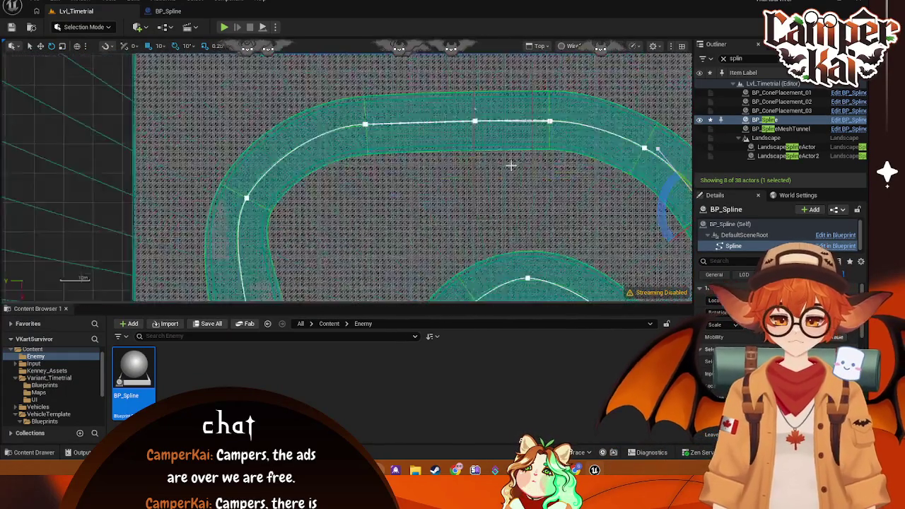
Step: Zoom the Top view out to the whole kart track and marquee-select across the landscape
{"action": "scroll", "coordinate": [501, 147], "scroll_direction": "down", "scroll_amount": 3}
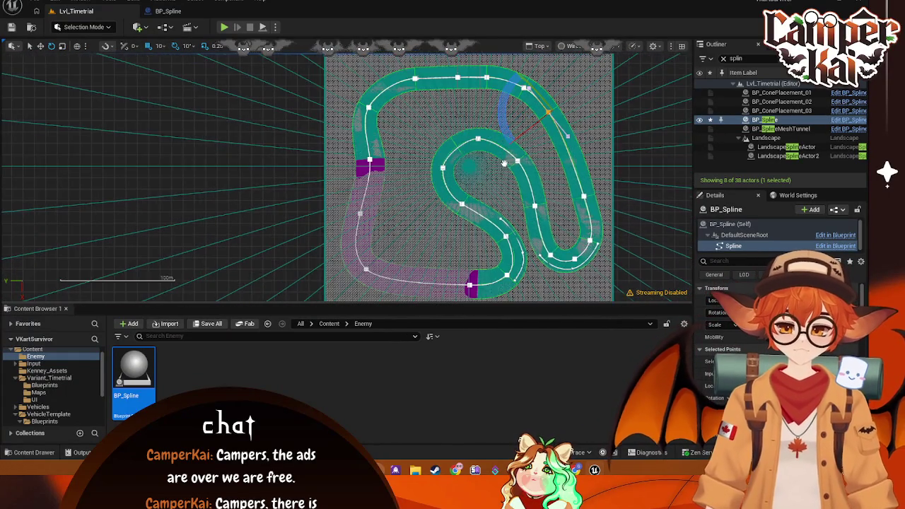
{"action": "scroll", "coordinate": [463, 128], "scroll_direction": "down", "scroll_amount": 2}
{"action": "mouse_move", "coordinate": [494, 135]}
{"action": "left_mouse_down"}
{"action": "mouse_move", "coordinate": [475, 138]}
{"action": "mouse_move", "coordinate": [488, 166]}
{"action": "left_mouse_up"}
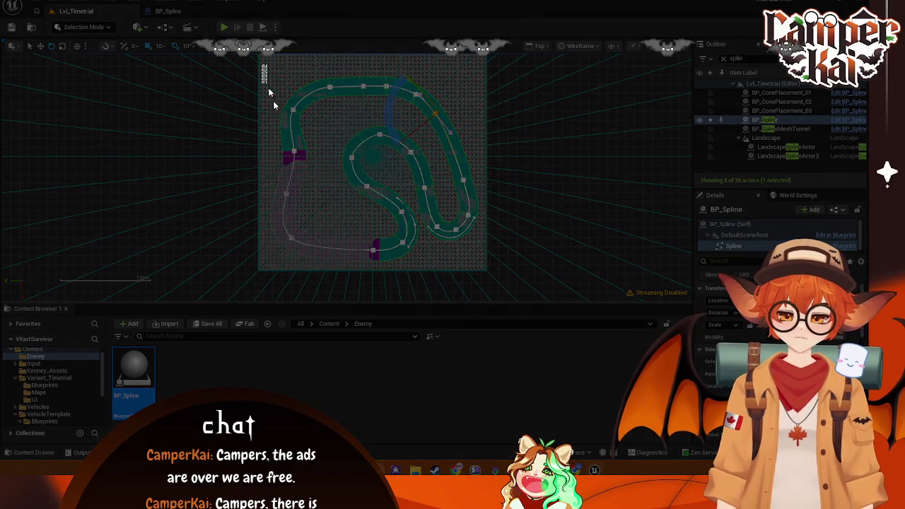
{"action": "mouse_move", "coordinate": [261, 66]}
{"action": "left_mouse_down"}
{"action": "mouse_move", "coordinate": [481, 269]}
{"action": "mouse_move", "coordinate": [480, 279]}
{"action": "left_mouse_up"}
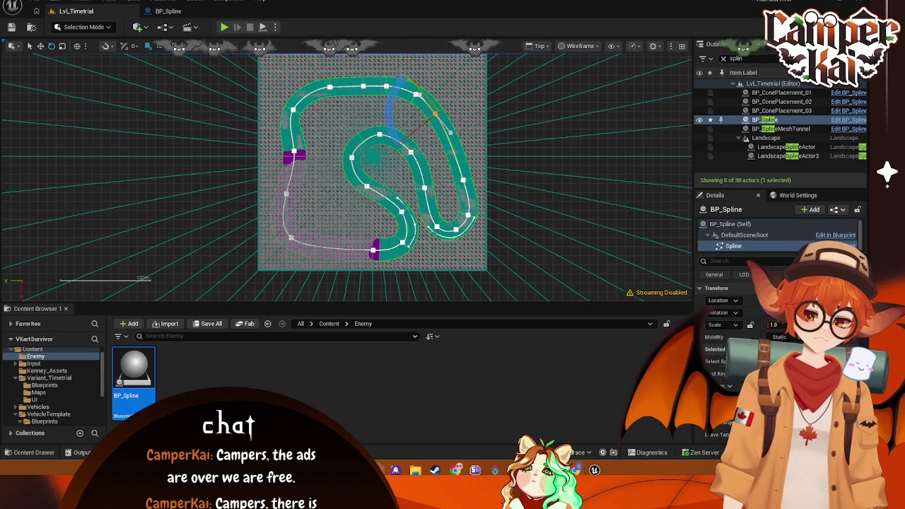
{"action": "left_click", "coordinate": [579, 46]}
{"action": "left_click", "coordinate": [539, 46]}
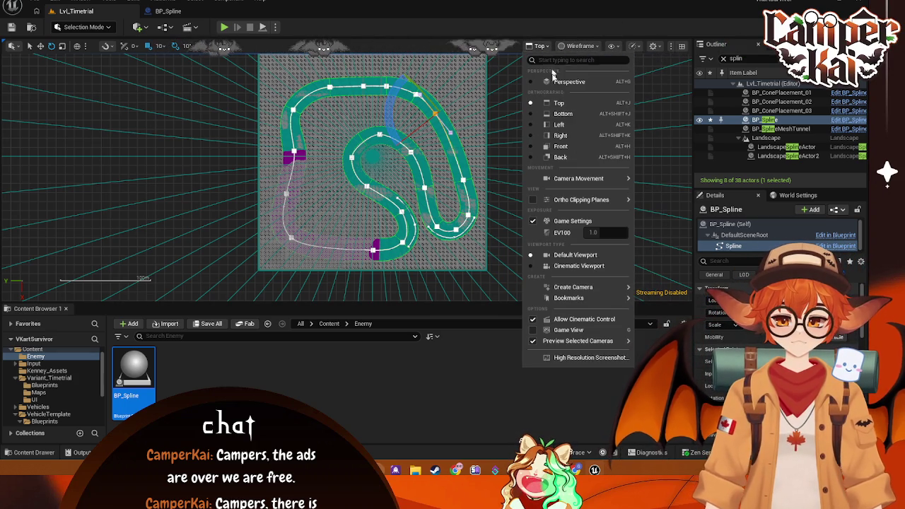
{"action": "left_click", "coordinate": [557, 125]}
{"action": "scroll", "coordinate": [362, 200], "scroll_direction": "up", "scroll_amount": 4}
{"action": "scroll", "coordinate": [361, 200], "scroll_direction": "down", "scroll_amount": 3}
{"action": "scroll", "coordinate": [308, 214], "scroll_direction": "up", "scroll_amount": 3}
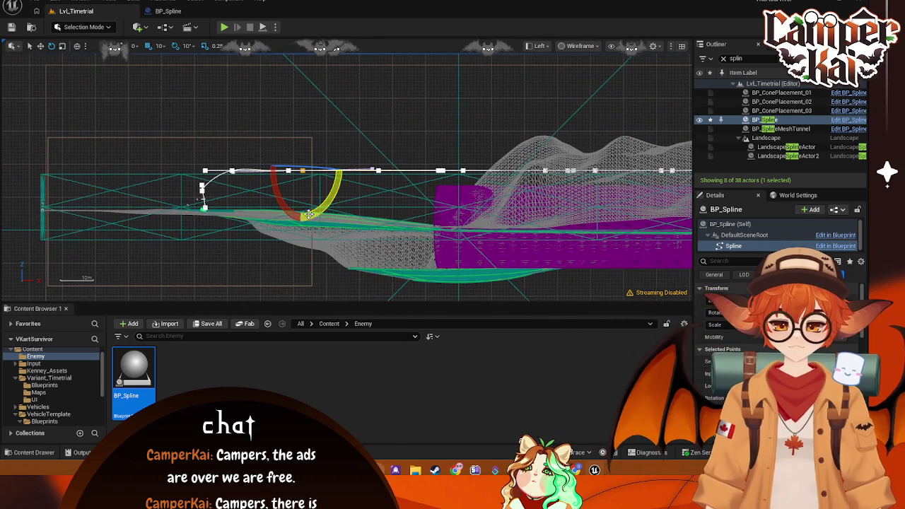
{"action": "left_click_drag", "start_coordinate": [308, 214], "coordinate": [368, 216]}
{"action": "left_click", "coordinate": [539, 46]}
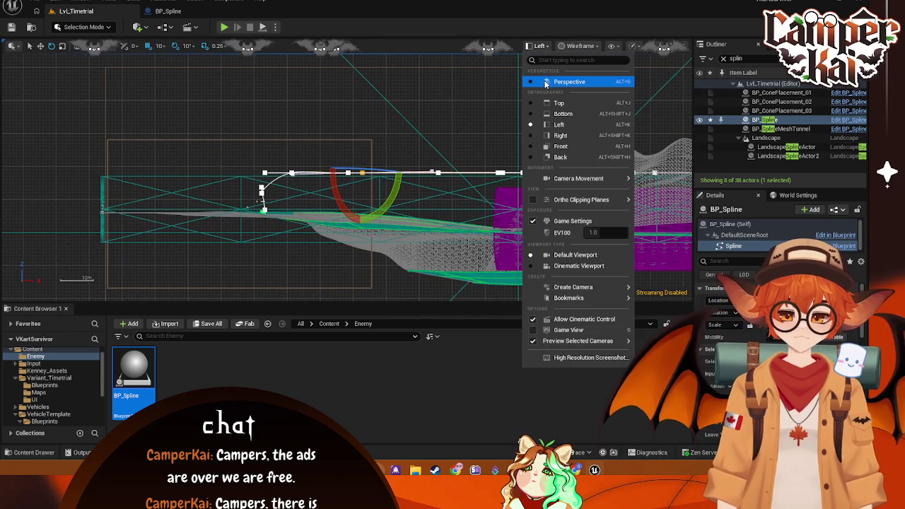
{"action": "left_click", "coordinate": [560, 135]}
{"action": "mouse_move", "coordinate": [379, 185]}
{"action": "left_mouse_down"}
{"action": "mouse_move", "coordinate": [447, 141]}
{"action": "mouse_move", "coordinate": [304, 150]}
{"action": "left_mouse_up"}
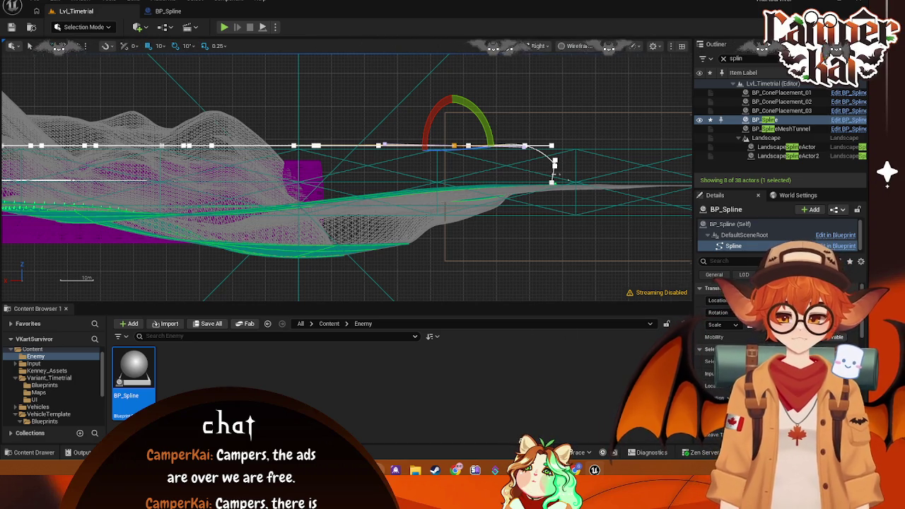
{"action": "scroll", "coordinate": [248, 238], "scroll_direction": "up", "scroll_amount": 1}
{"action": "scroll", "coordinate": [309, 234], "scroll_direction": "up", "scroll_amount": 1}
{"action": "scroll", "coordinate": [311, 234], "scroll_direction": "up", "scroll_amount": 1}
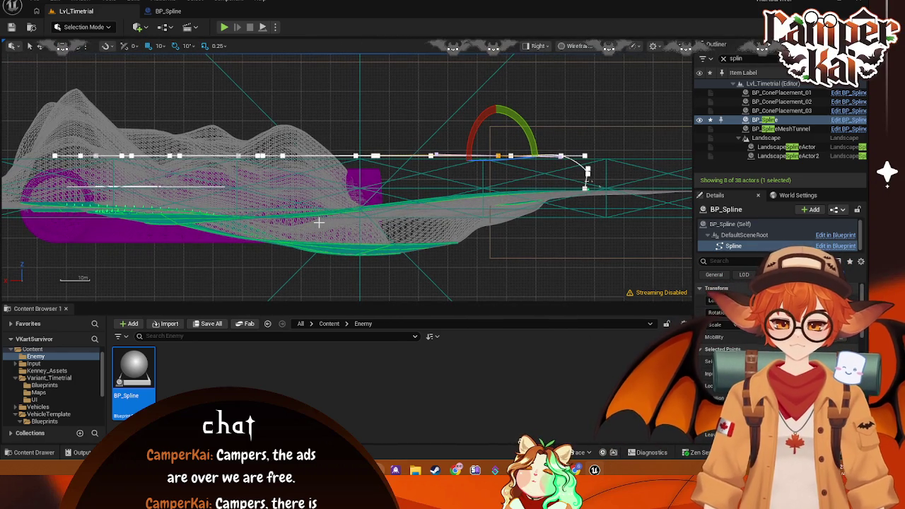
{"action": "key", "text": "Print"}
{"action": "mouse_move", "coordinate": [14, 83]}
{"action": "left_mouse_down"}
{"action": "mouse_move", "coordinate": [430, 257]}
{"action": "mouse_move", "coordinate": [657, 252]}
{"action": "left_mouse_up"}
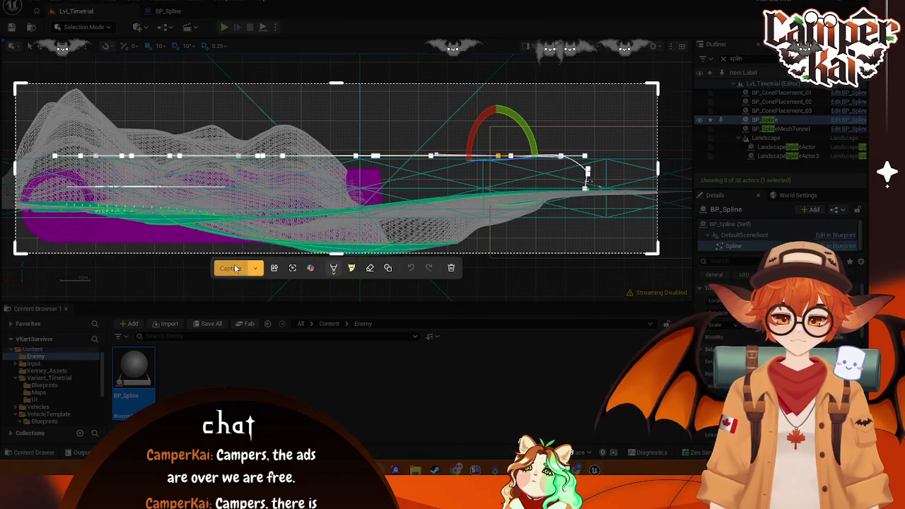
{"action": "key", "text": "Return"}
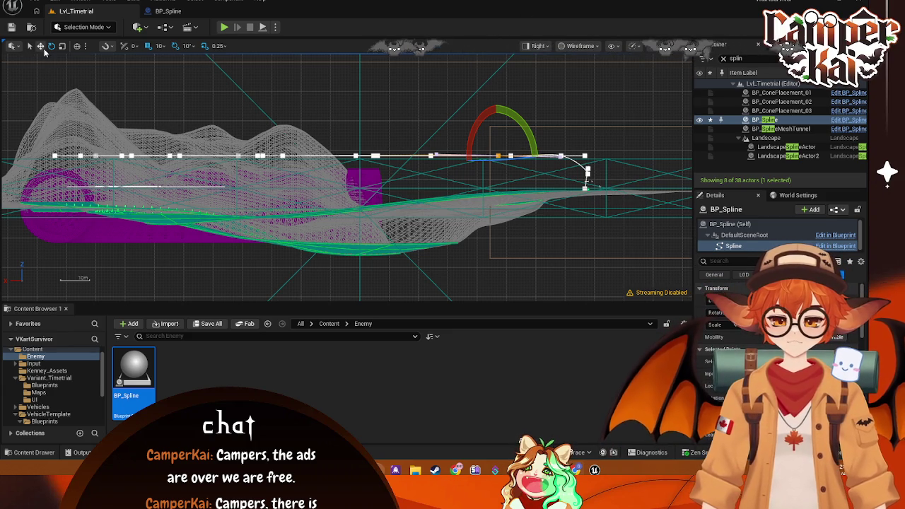
{"action": "key", "text": "f"}
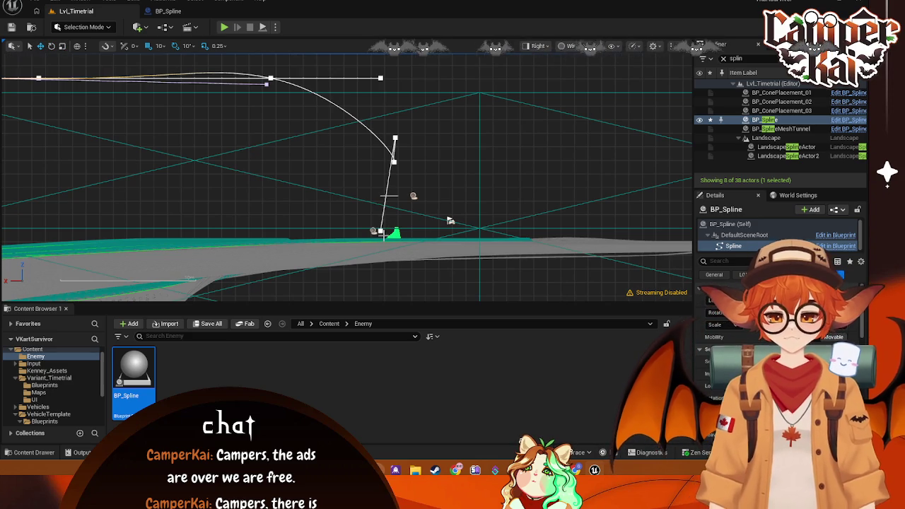
Step: Lower the two spline points above the bottom end down toward the road surface
{"action": "left_click", "coordinate": [380, 231]}
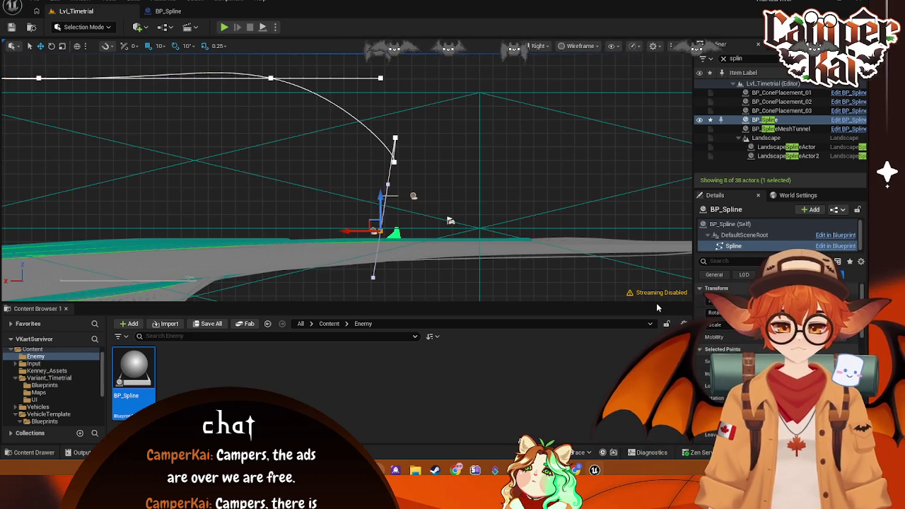
{"action": "left_click", "coordinate": [394, 161]}
{"action": "left_click_drag", "start_coordinate": [392, 129], "coordinate": [396, 196]}
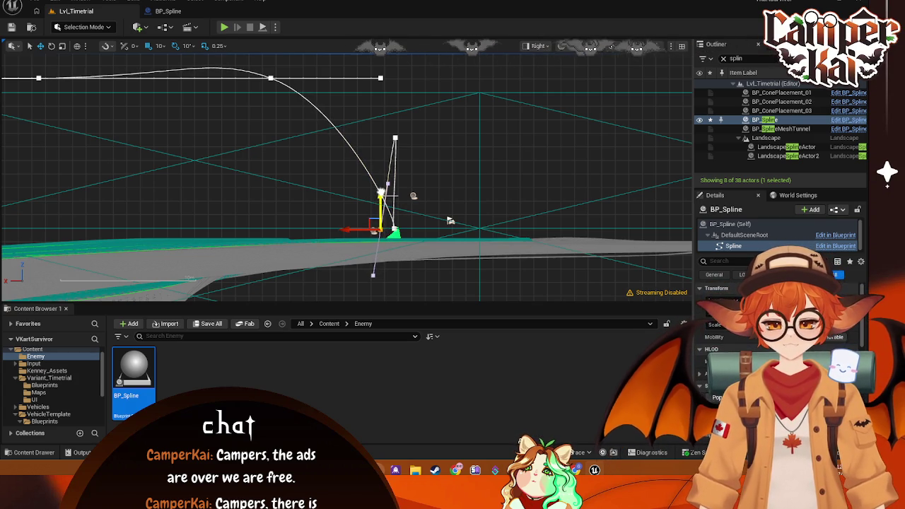
{"action": "left_click", "coordinate": [394, 140]}
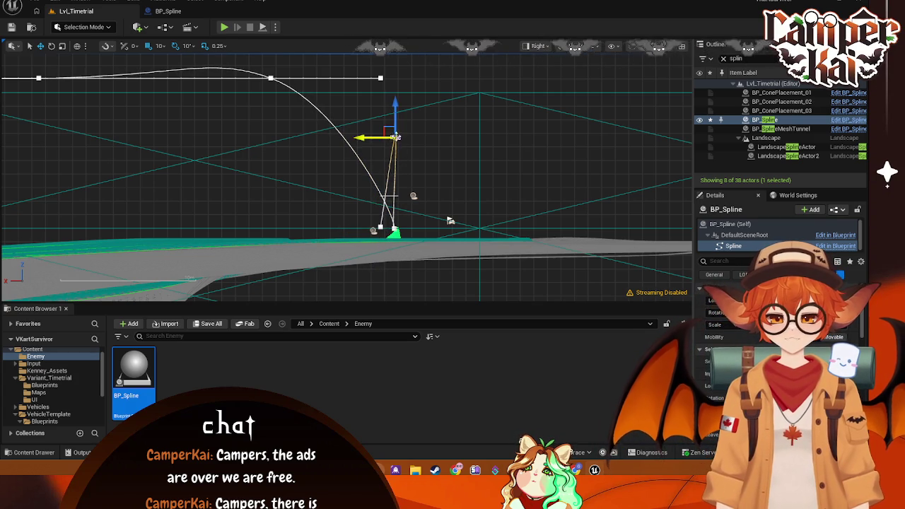
{"action": "left_click_drag", "start_coordinate": [395, 107], "coordinate": [399, 194]}
Step: Lower four more raised spline points along the track down to road height
{"action": "mouse_move", "coordinate": [385, 148]}
{"action": "left_mouse_down"}
{"action": "mouse_move", "coordinate": [400, 151]}
{"action": "mouse_move", "coordinate": [417, 126]}
{"action": "left_mouse_up"}
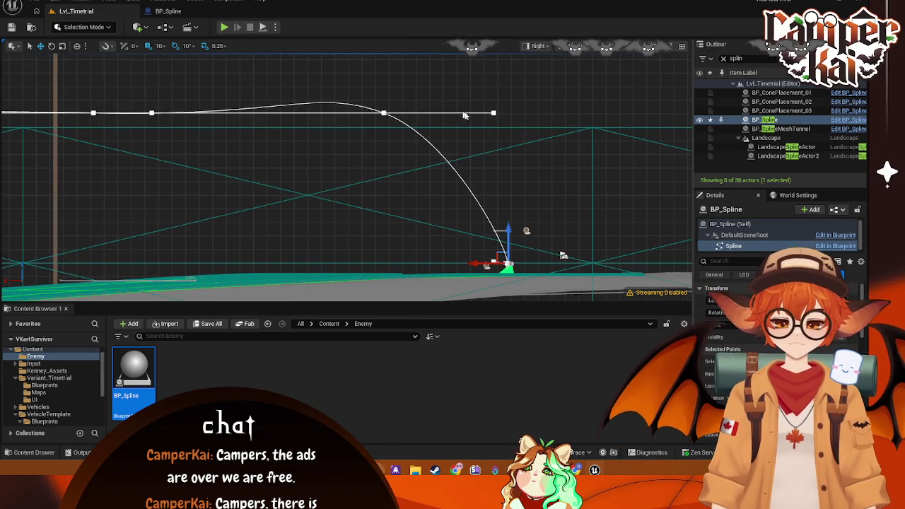
{"action": "left_click", "coordinate": [492, 112]}
{"action": "left_click_drag", "start_coordinate": [494, 88], "coordinate": [494, 239]}
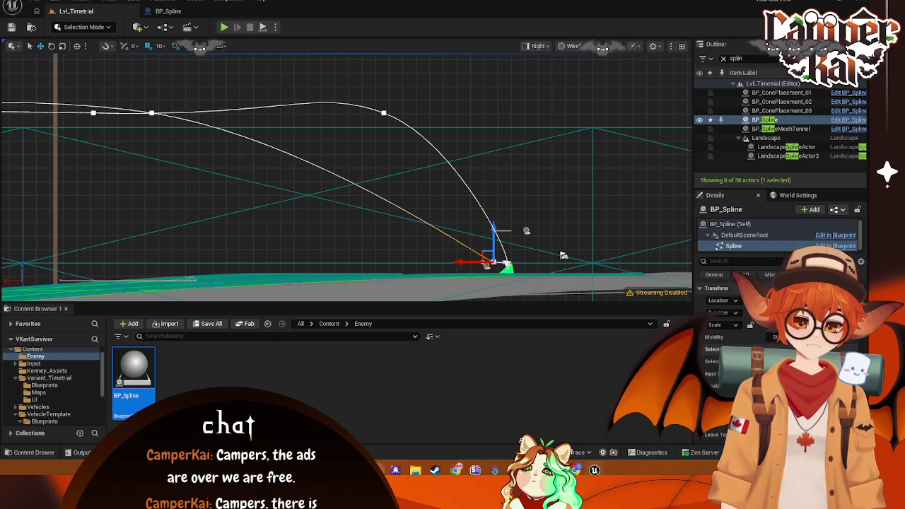
{"action": "left_click", "coordinate": [383, 111]}
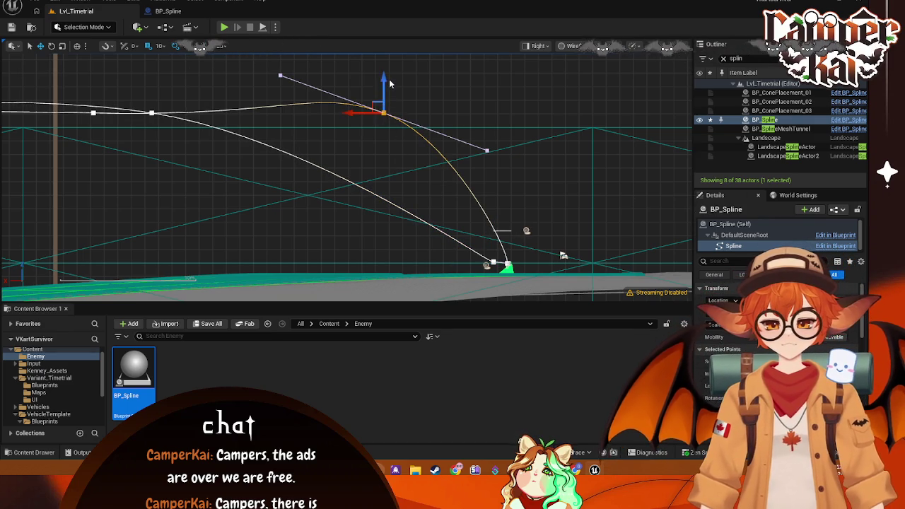
{"action": "mouse_move", "coordinate": [384, 84]}
{"action": "left_mouse_down"}
{"action": "mouse_move", "coordinate": [381, 226]}
{"action": "mouse_move", "coordinate": [333, 212]}
{"action": "mouse_move", "coordinate": [410, 198]}
{"action": "mouse_move", "coordinate": [450, 175]}
{"action": "left_mouse_up"}
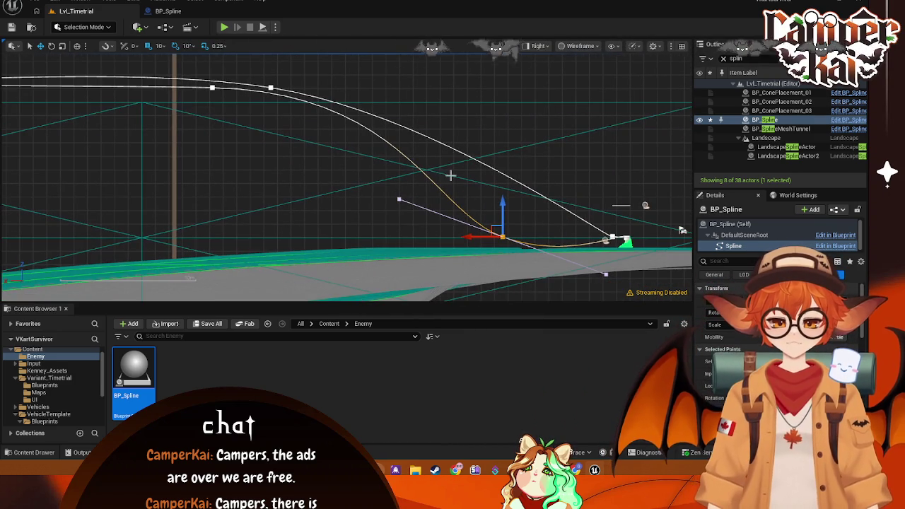
{"action": "left_click", "coordinate": [270, 89]}
{"action": "left_click_drag", "start_coordinate": [270, 68], "coordinate": [301, 215]}
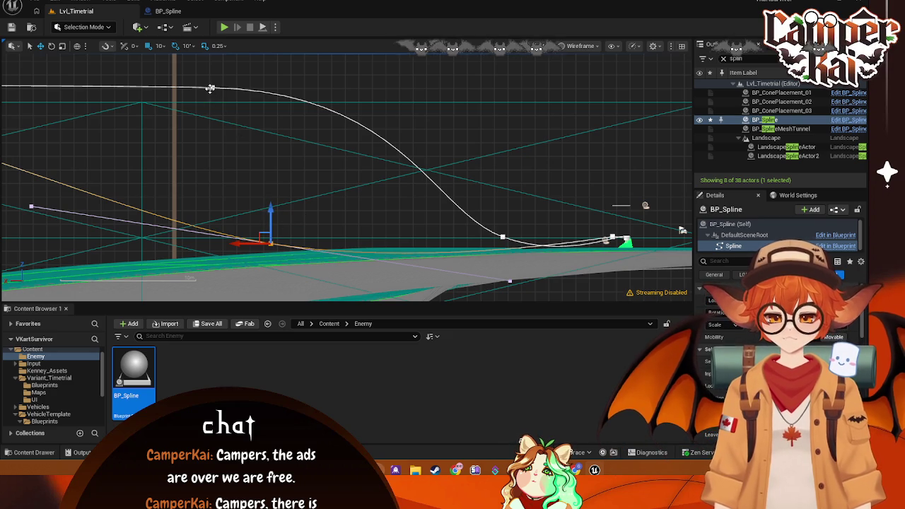
{"action": "left_click", "coordinate": [210, 88]}
{"action": "left_click_drag", "start_coordinate": [212, 67], "coordinate": [226, 214]}
Step: Nudge a near-road point slightly up and pull its tangent down to smooth the curve
{"action": "left_click_drag", "start_coordinate": [156, 255], "coordinate": [351, 189]}
{"action": "left_click", "coordinate": [319, 221]}
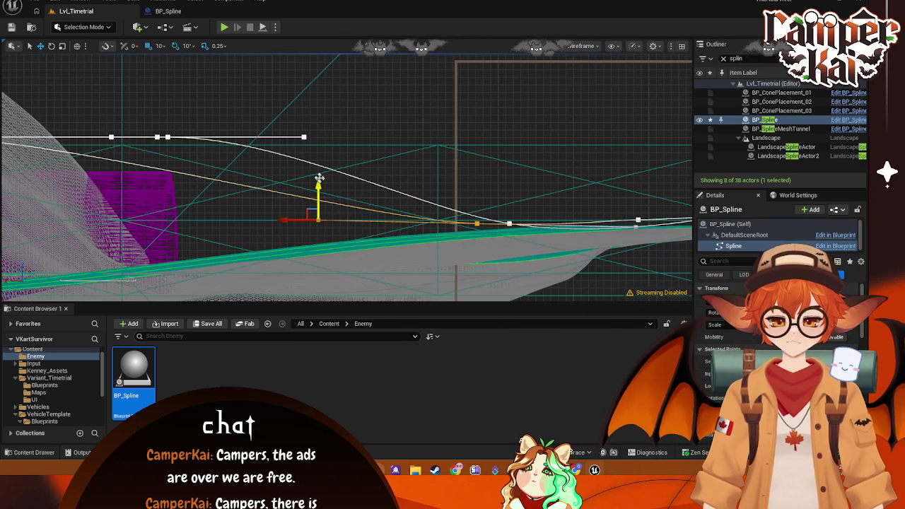
{"action": "left_click_drag", "start_coordinate": [321, 200], "coordinate": [337, 180]}
{"action": "left_click", "coordinate": [304, 135]}
{"action": "left_click_drag", "start_coordinate": [304, 103], "coordinate": [316, 188]}
Step: Lower the stacked point further along, then the remaining raised points together
{"action": "left_click_drag", "start_coordinate": [224, 208], "coordinate": [383, 192]}
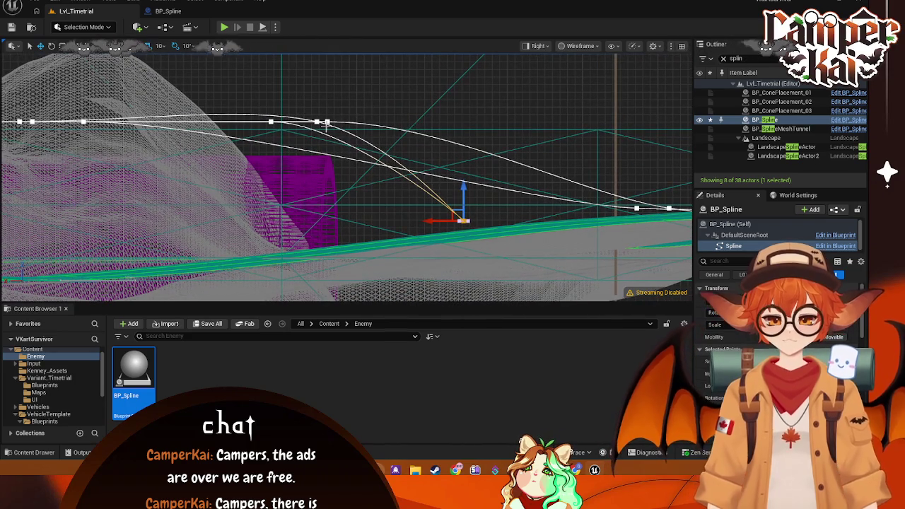
{"action": "left_click_drag", "start_coordinate": [347, 100], "coordinate": [260, 137]}
{"action": "mouse_move", "coordinate": [325, 86]}
{"action": "left_mouse_down"}
{"action": "mouse_move", "coordinate": [329, 197]}
{"action": "mouse_move", "coordinate": [340, 203]}
{"action": "left_mouse_up"}
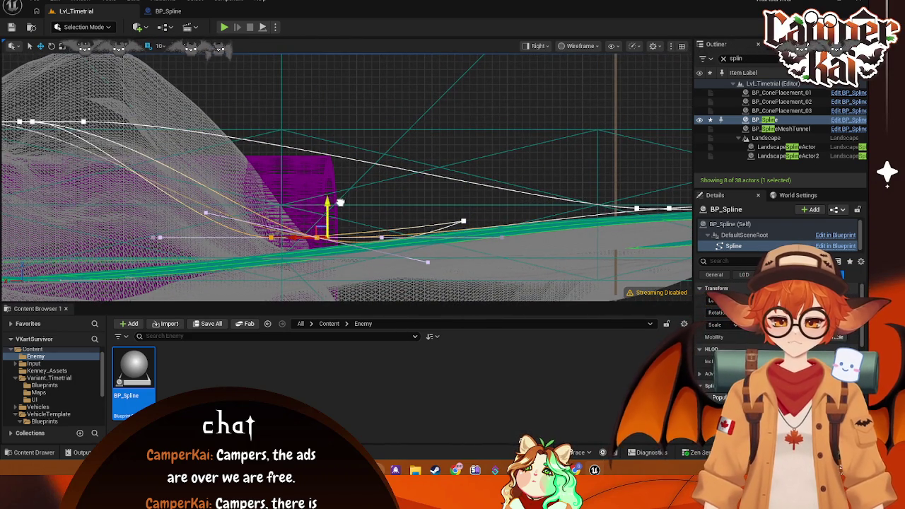
{"action": "scroll", "coordinate": [332, 227], "scroll_direction": "down", "scroll_amount": 5}
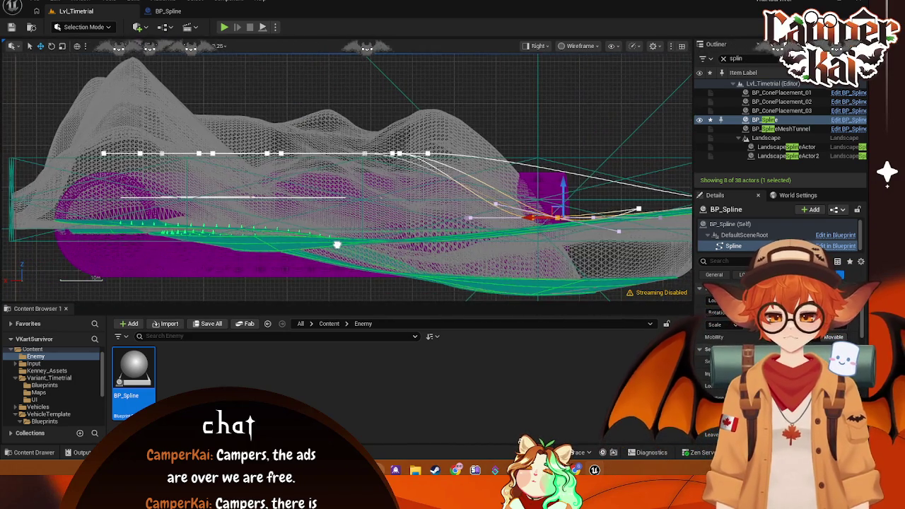
{"action": "mouse_move", "coordinate": [454, 106]}
{"action": "left_mouse_down"}
{"action": "mouse_move", "coordinate": [74, 221]}
{"action": "mouse_move", "coordinate": [32, 208]}
{"action": "left_mouse_up"}
{"action": "left_click_drag", "start_coordinate": [375, 119], "coordinate": [376, 181]}
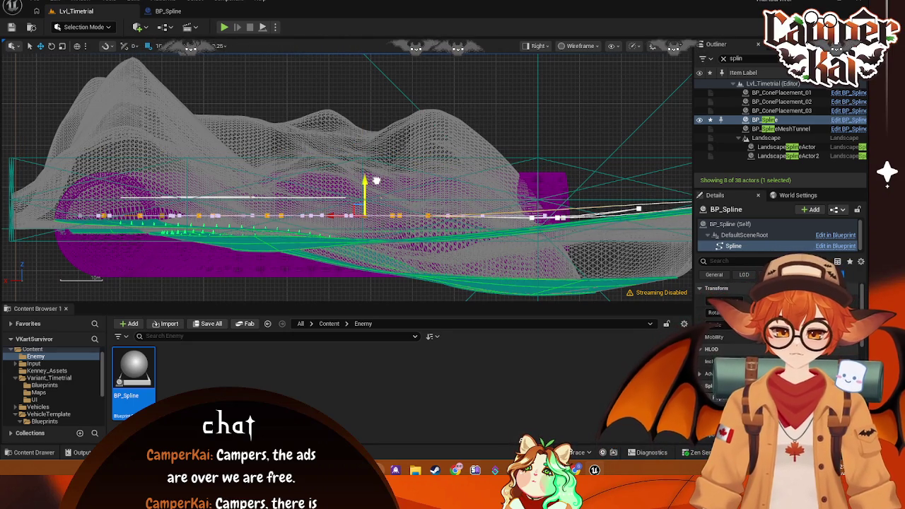
{"action": "left_click", "coordinate": [413, 159]}
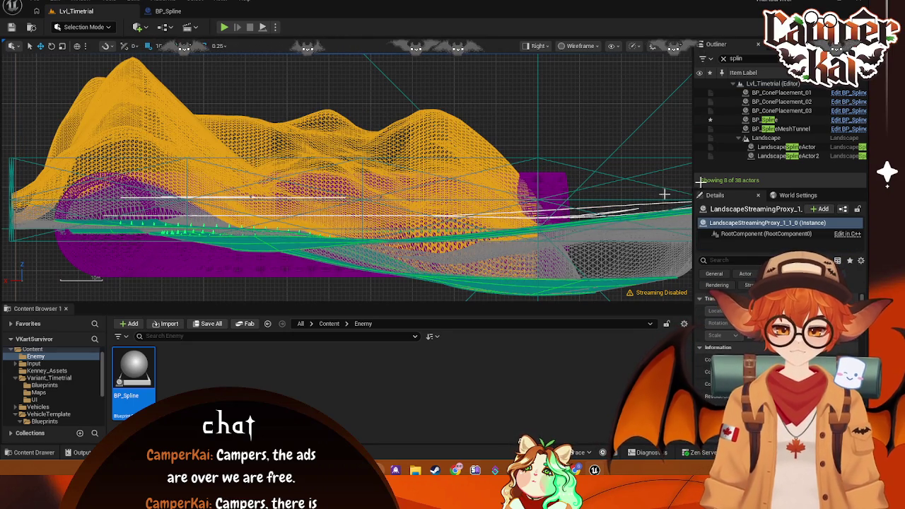
Step: Reselect and frame BP_Spline, then lower a point on the flat stretch slightly
{"action": "double_click", "coordinate": [767, 121]}
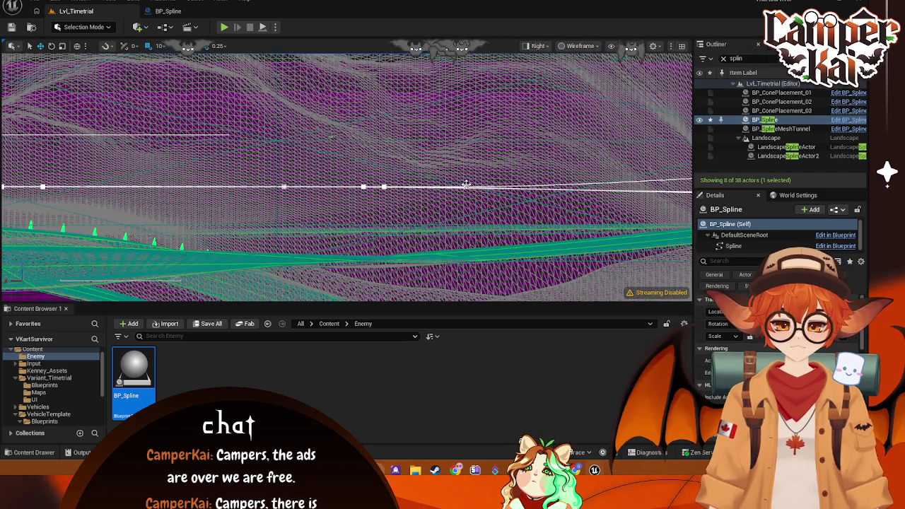
{"action": "left_click", "coordinate": [466, 188]}
{"action": "mouse_move", "coordinate": [465, 153]}
{"action": "left_mouse_down"}
{"action": "mouse_move", "coordinate": [467, 168]}
{"action": "mouse_move", "coordinate": [429, 171]}
{"action": "left_mouse_up"}
{"action": "left_click", "coordinate": [385, 185]}
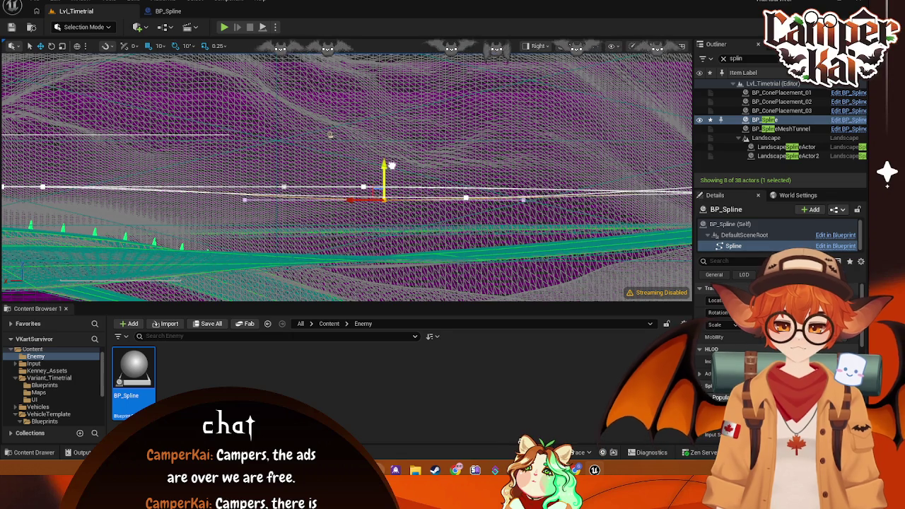
{"action": "left_click", "coordinate": [541, 46]}
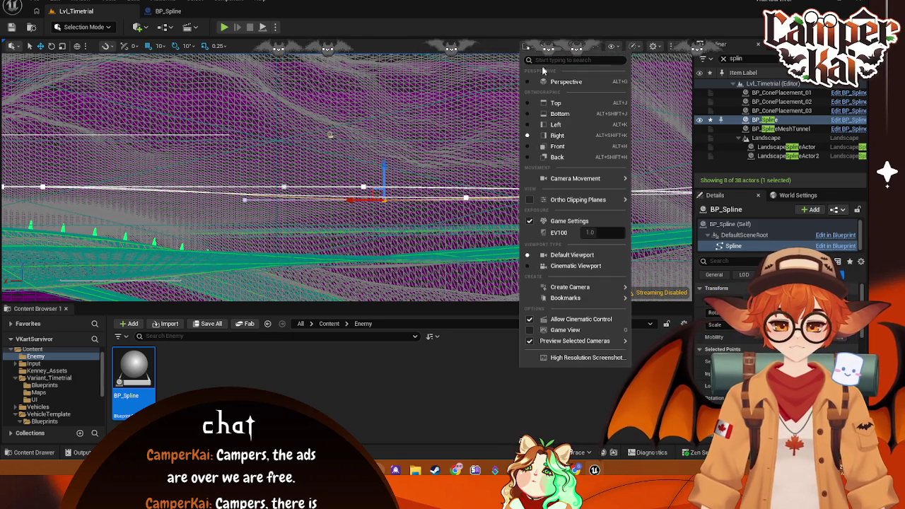
Step: Switch the viewport to Lit Perspective and fly above the winding track near the tunnel
{"action": "left_click", "coordinate": [541, 64]}
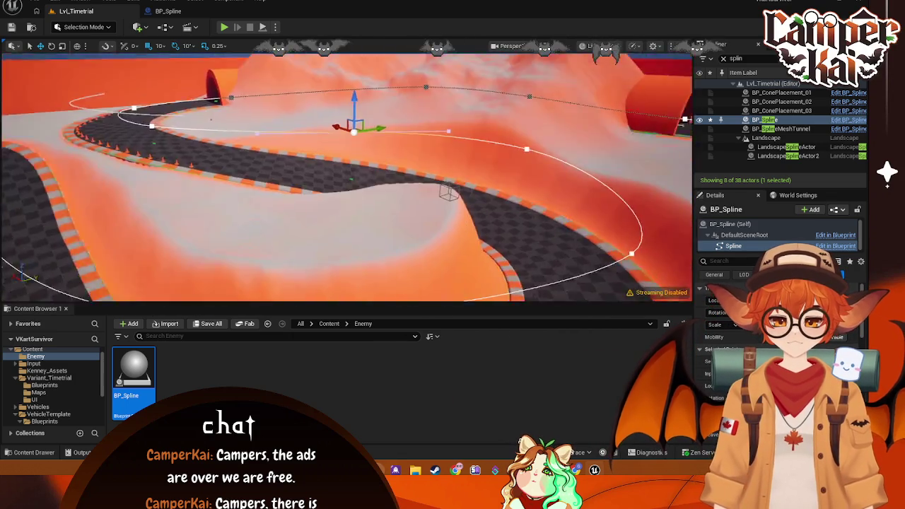
{"action": "mouse_move", "coordinate": [346, 177]}
{"action": "left_mouse_down"}
{"action": "mouse_move", "coordinate": [389, 163]}
{"action": "mouse_move", "coordinate": [403, 198]}
{"action": "mouse_move", "coordinate": [366, 115]}
{"action": "mouse_move", "coordinate": [350, 163]}
{"action": "mouse_move", "coordinate": [319, 157]}
{"action": "mouse_move", "coordinate": [346, 176]}
{"action": "mouse_move", "coordinate": [364, 163]}
{"action": "left_mouse_up"}
{"action": "scroll", "coordinate": [346, 177], "scroll_direction": "up", "scroll_amount": 2}
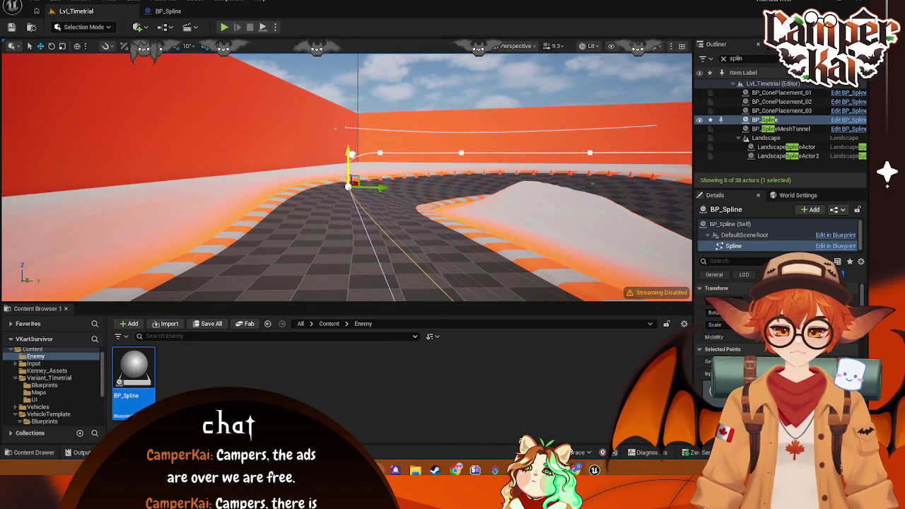
{"action": "key", "text": "f"}
{"action": "key", "text": "f"}
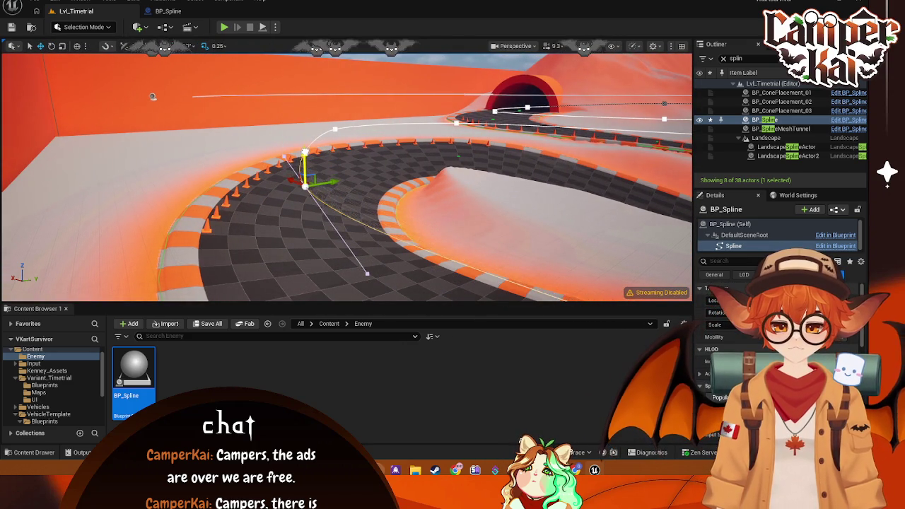
{"action": "left_click_drag", "start_coordinate": [257, 192], "coordinate": [257, 192]}
{"action": "mouse_move", "coordinate": [339, 158]}
{"action": "left_mouse_down"}
{"action": "mouse_move", "coordinate": [347, 143]}
{"action": "mouse_move", "coordinate": [347, 168]}
{"action": "left_mouse_up"}
{"action": "mouse_move", "coordinate": [267, 162]}
{"action": "left_mouse_down"}
{"action": "mouse_move", "coordinate": [279, 156]}
{"action": "mouse_move", "coordinate": [279, 169]}
{"action": "left_mouse_up"}
Step: Drag two raised spline points down the slope onto the road surface
{"action": "left_click", "coordinate": [279, 164]}
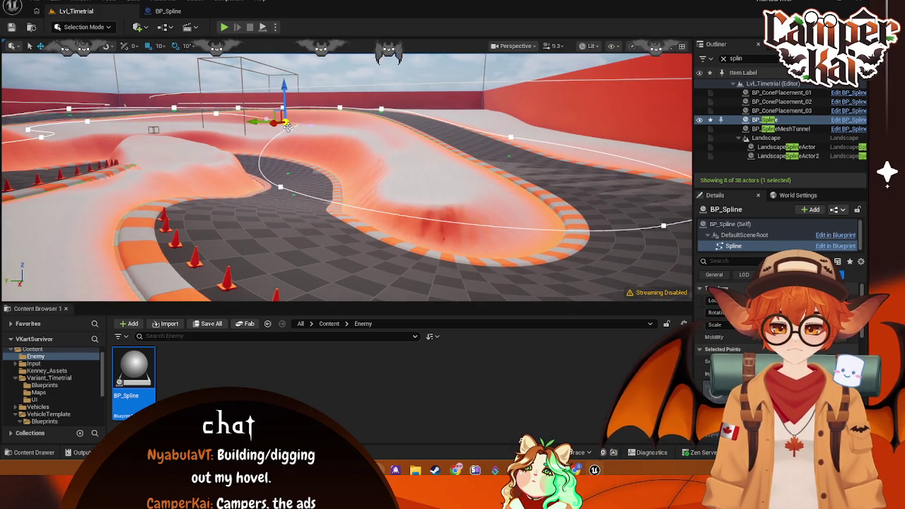
{"action": "mouse_move", "coordinate": [290, 128]}
{"action": "left_mouse_down"}
{"action": "mouse_move", "coordinate": [293, 162]}
{"action": "mouse_move", "coordinate": [329, 101]}
{"action": "left_mouse_up"}
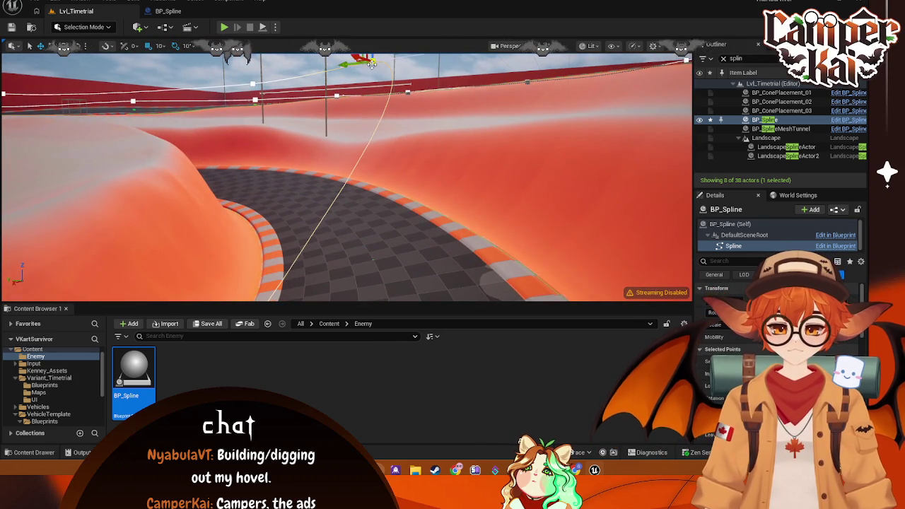
{"action": "mouse_move", "coordinate": [361, 59]}
{"action": "left_mouse_down"}
{"action": "mouse_move", "coordinate": [371, 172]}
{"action": "mouse_move", "coordinate": [332, 181]}
{"action": "mouse_move", "coordinate": [382, 167]}
{"action": "left_mouse_up"}
{"action": "mouse_move", "coordinate": [247, 129]}
{"action": "left_mouse_down"}
{"action": "mouse_move", "coordinate": [256, 209]}
{"action": "mouse_move", "coordinate": [297, 200]}
{"action": "mouse_move", "coordinate": [314, 144]}
{"action": "left_mouse_up"}
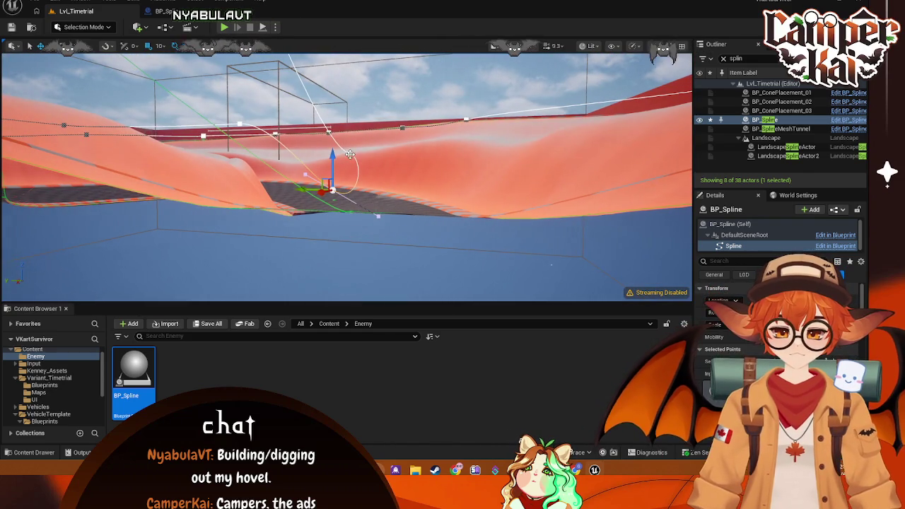
{"action": "left_click_drag", "start_coordinate": [351, 139], "coordinate": [302, 124]}
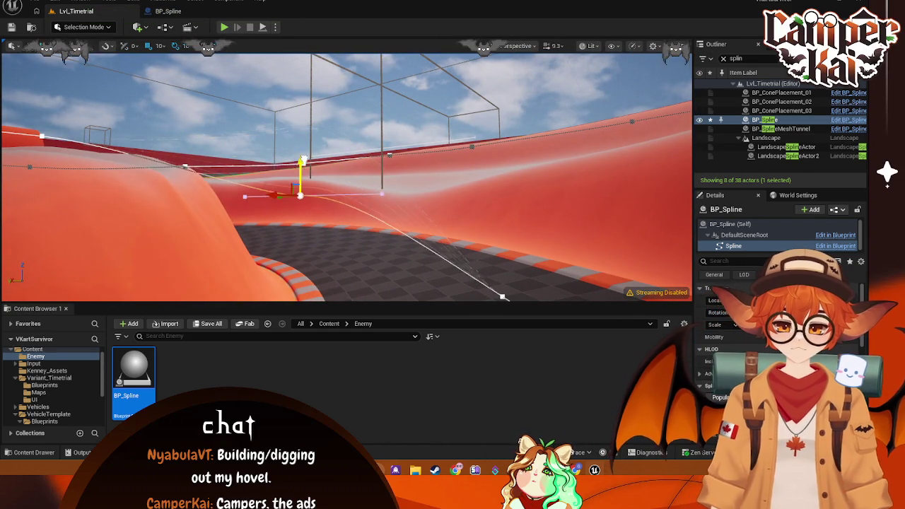
{"action": "left_click_drag", "start_coordinate": [304, 185], "coordinate": [349, 153]}
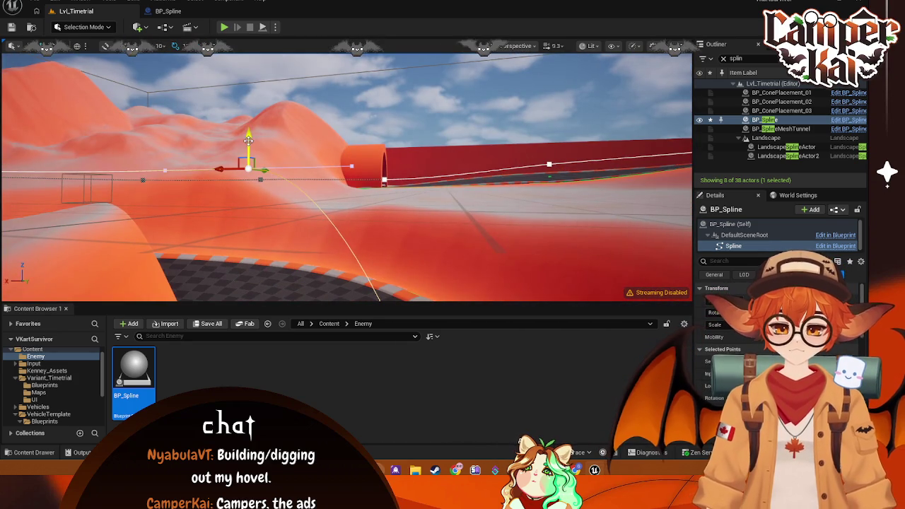
{"action": "mouse_move", "coordinate": [255, 235]}
{"action": "left_mouse_down"}
{"action": "mouse_move", "coordinate": [373, 298]}
{"action": "mouse_move", "coordinate": [407, 236]}
{"action": "mouse_move", "coordinate": [260, 174]}
{"action": "left_mouse_up"}
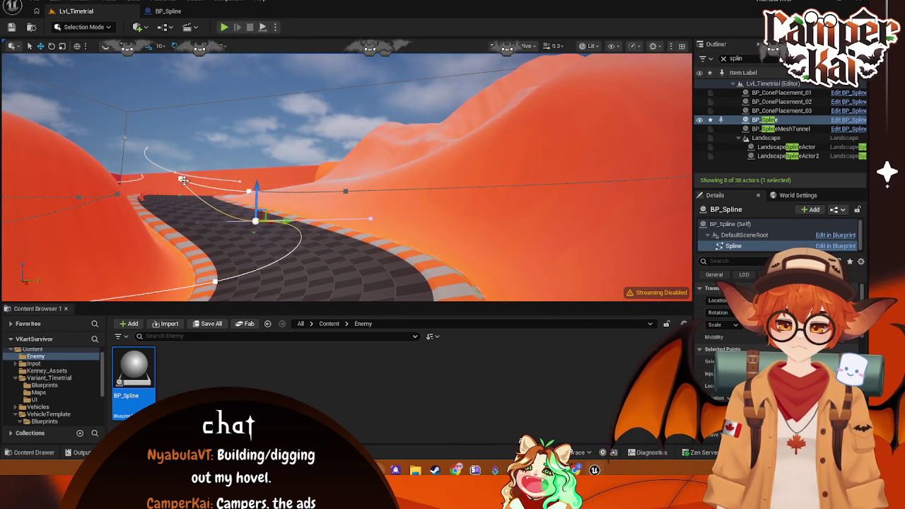
{"action": "mouse_move", "coordinate": [186, 177]}
{"action": "left_mouse_down"}
{"action": "mouse_move", "coordinate": [322, 197]}
{"action": "mouse_move", "coordinate": [383, 193]}
{"action": "mouse_move", "coordinate": [422, 131]}
{"action": "left_mouse_up"}
{"action": "left_click_drag", "start_coordinate": [297, 205], "coordinate": [297, 210]}
{"action": "left_click", "coordinate": [300, 197]}
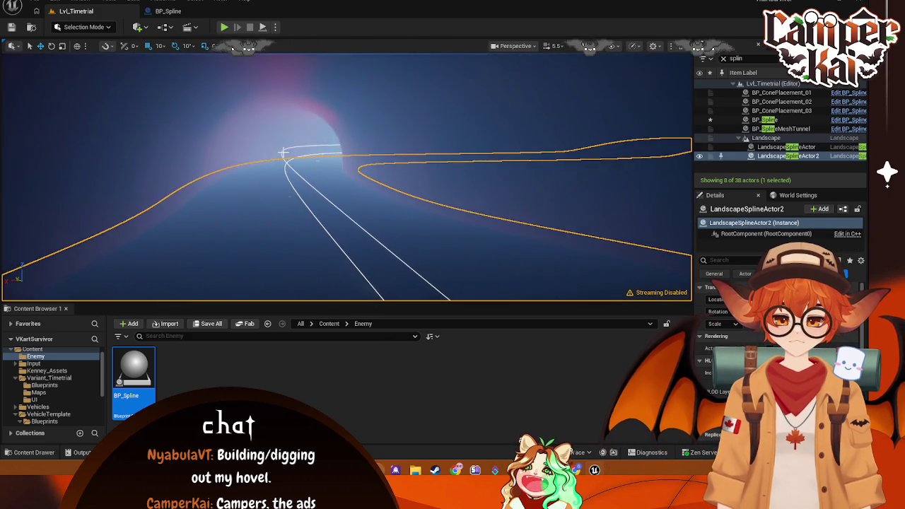
Step: Reselect BP_Spline and fly along it past the tunnel to the red barrier wall
{"action": "left_click", "coordinate": [281, 152]}
{"action": "left_click_drag", "start_coordinate": [282, 152], "coordinate": [294, 146]}
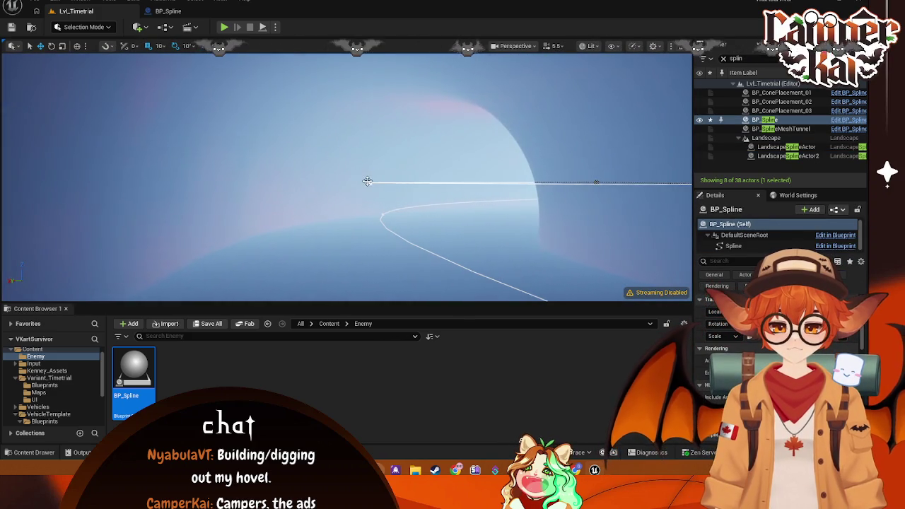
{"action": "left_click", "coordinate": [367, 181]}
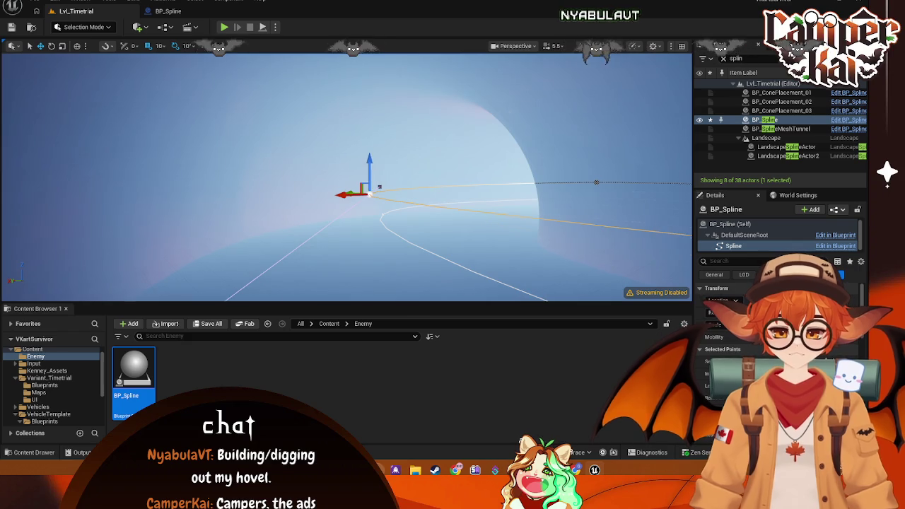
{"action": "left_click_drag", "start_coordinate": [413, 161], "coordinate": [396, 164]}
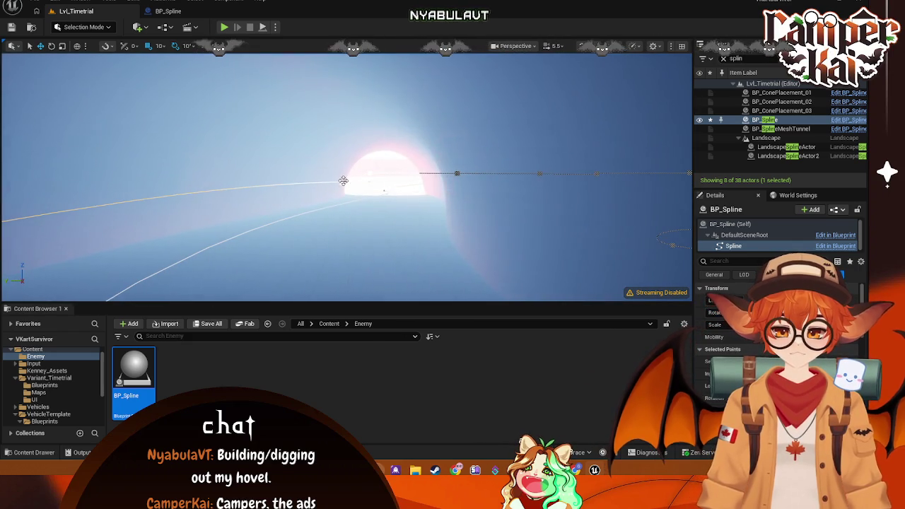
{"action": "mouse_move", "coordinate": [347, 177]}
{"action": "left_mouse_down"}
{"action": "mouse_move", "coordinate": [347, 212]}
{"action": "mouse_move", "coordinate": [344, 161]}
{"action": "mouse_move", "coordinate": [337, 185]}
{"action": "mouse_move", "coordinate": [331, 144]}
{"action": "left_mouse_up"}
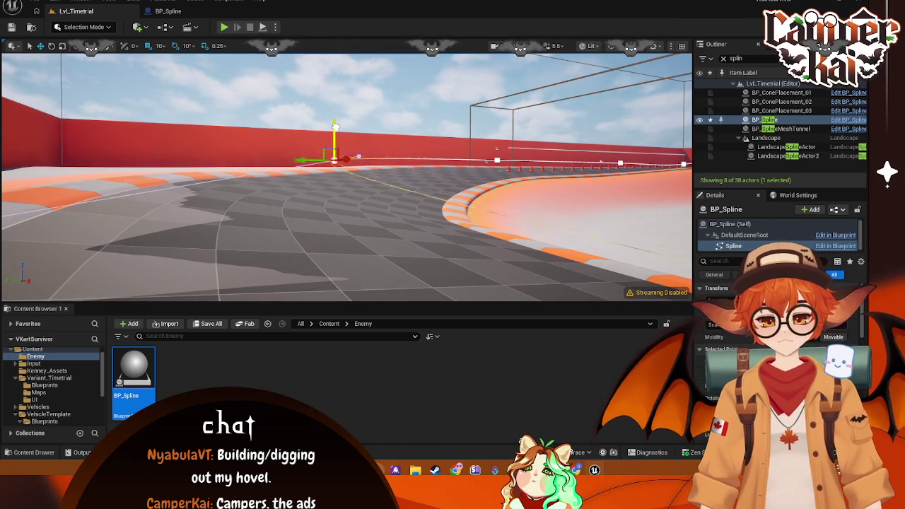
Step: Select the first spline point beside the cones and scroll Details to Selected Points
{"action": "mouse_move", "coordinate": [334, 113]}
{"action": "left_mouse_down"}
{"action": "mouse_move", "coordinate": [331, 145]}
{"action": "mouse_move", "coordinate": [432, 144]}
{"action": "left_mouse_up"}
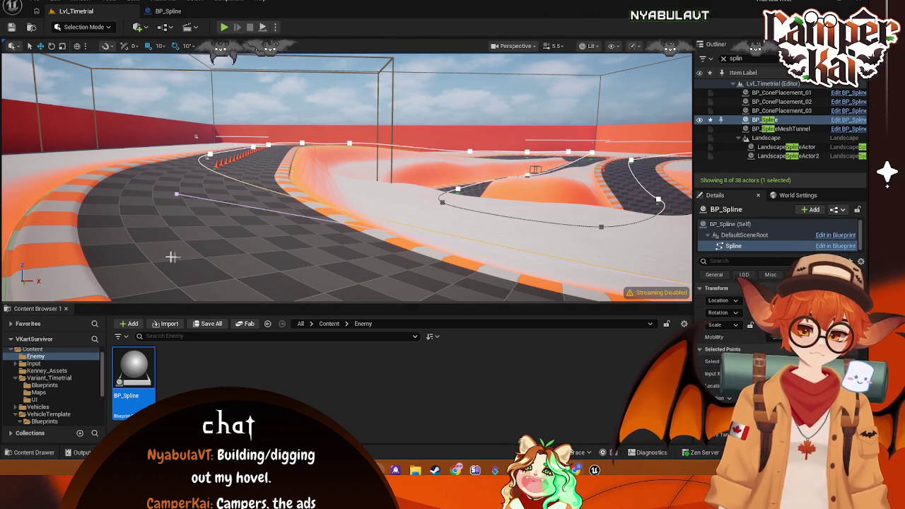
{"action": "left_click", "coordinate": [211, 154]}
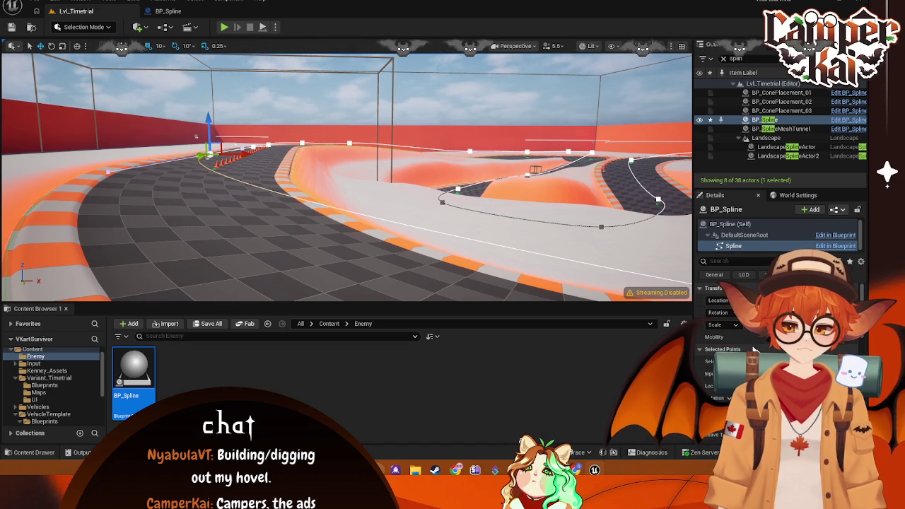
{"action": "scroll", "coordinate": [834, 346], "scroll_direction": "down", "scroll_amount": 3}
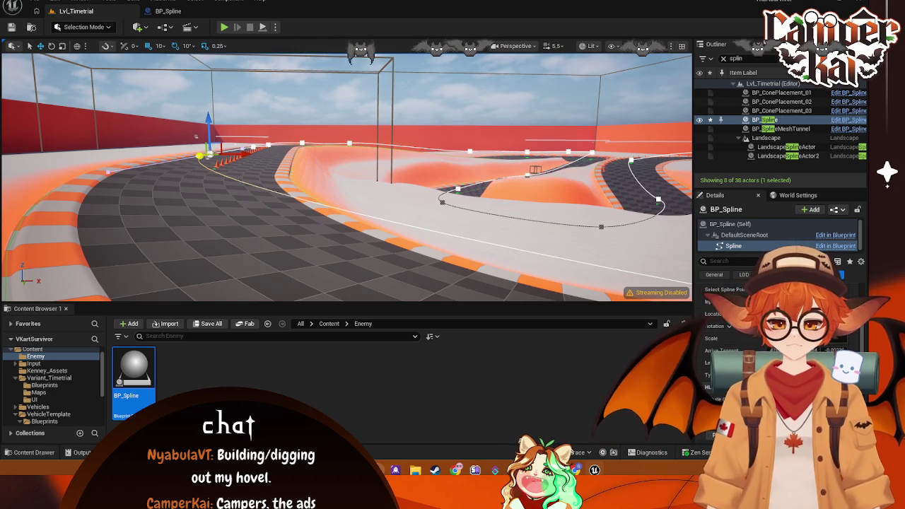
Step: Select all BP_Spline points using Select Spline Points > Select All Spline Points
{"action": "right_click", "coordinate": [211, 154]}
{"action": "mouse_move", "coordinate": [271, 204]}
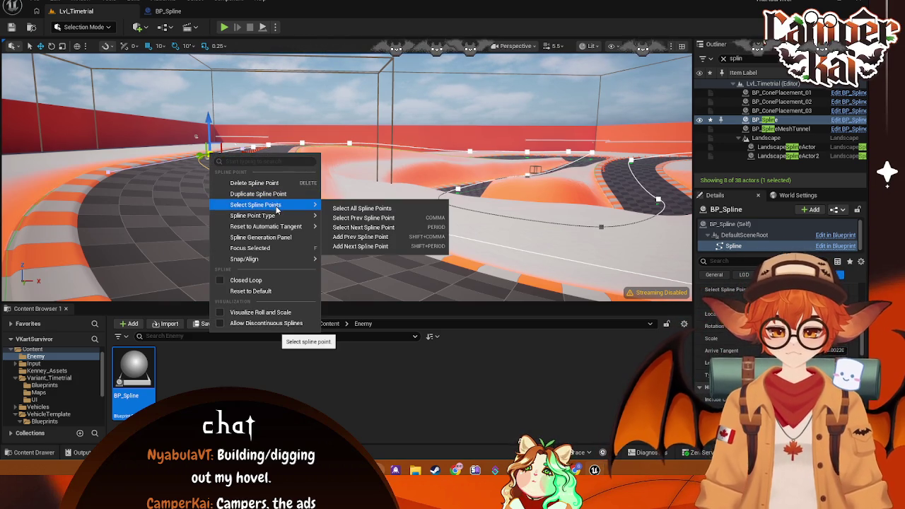
{"action": "left_click", "coordinate": [353, 208]}
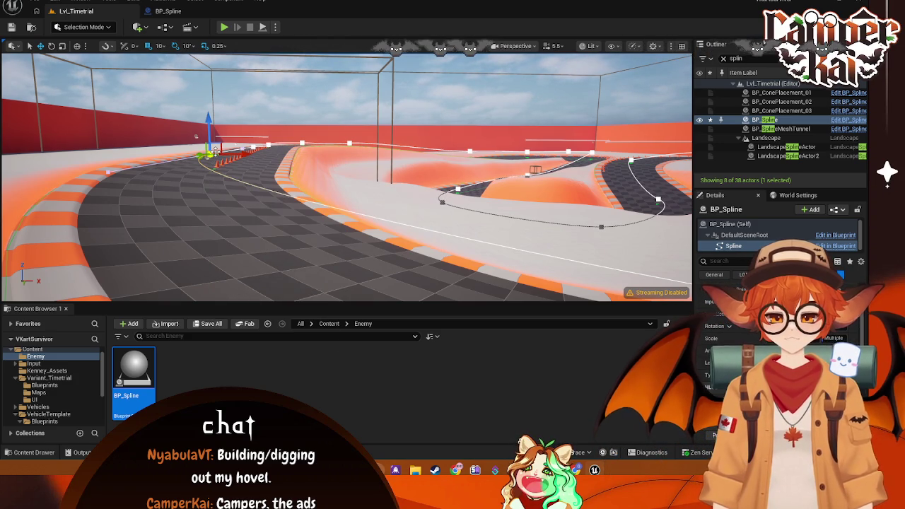
Step: Snap all selected spline points to the floor via Snap/Align > Snap to Floor
{"action": "right_click", "coordinate": [209, 154]}
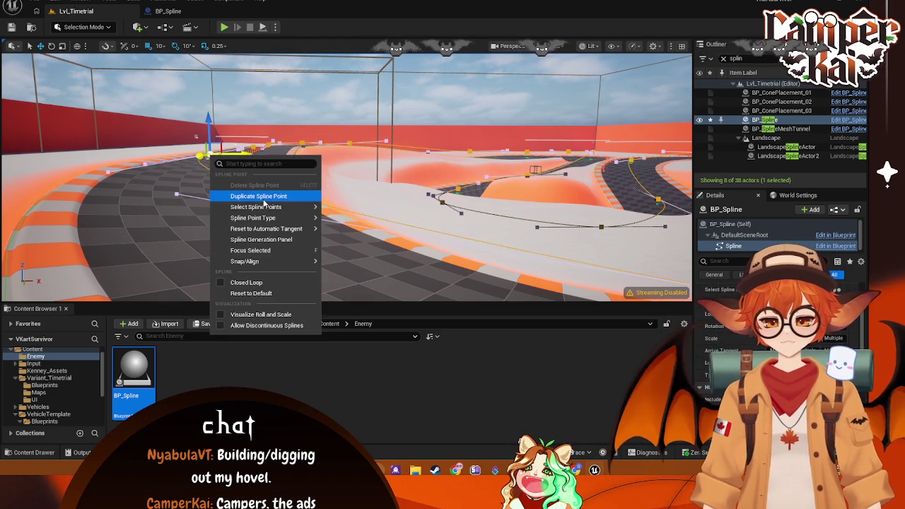
{"action": "mouse_move", "coordinate": [272, 208]}
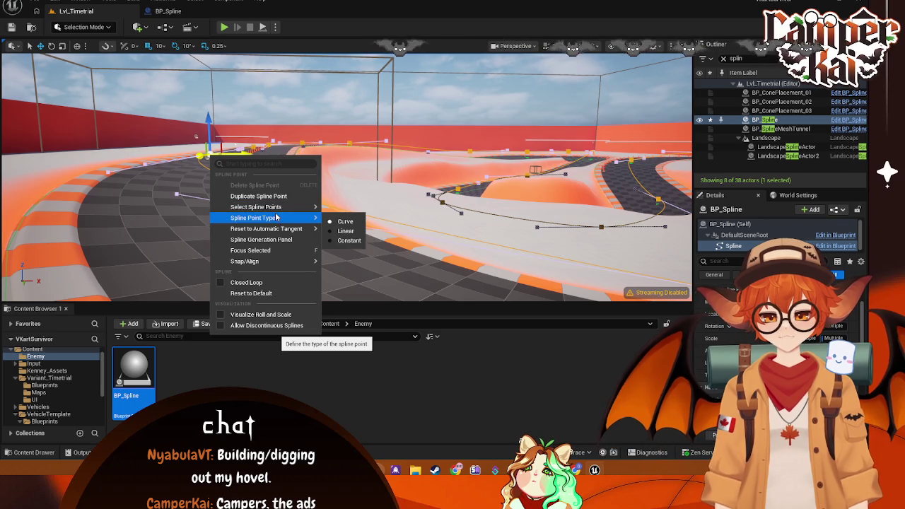
{"action": "mouse_move", "coordinate": [283, 235]}
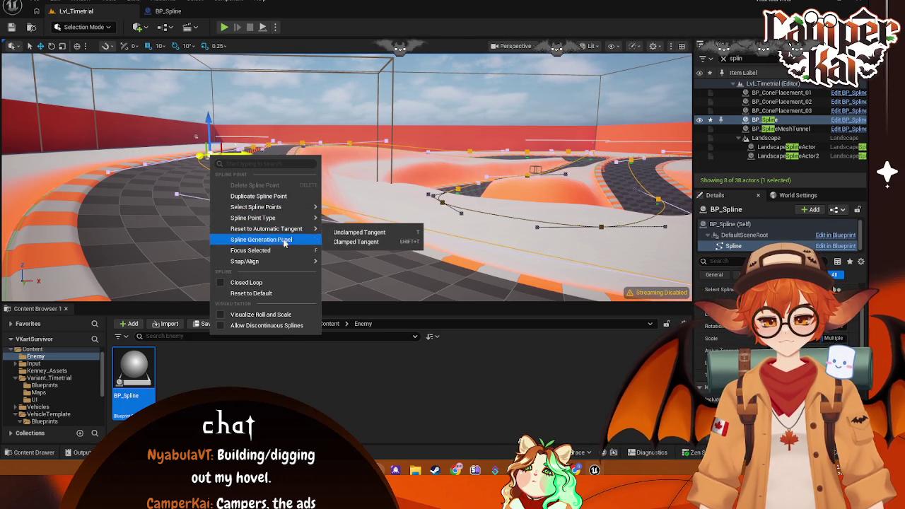
{"action": "mouse_move", "coordinate": [293, 262]}
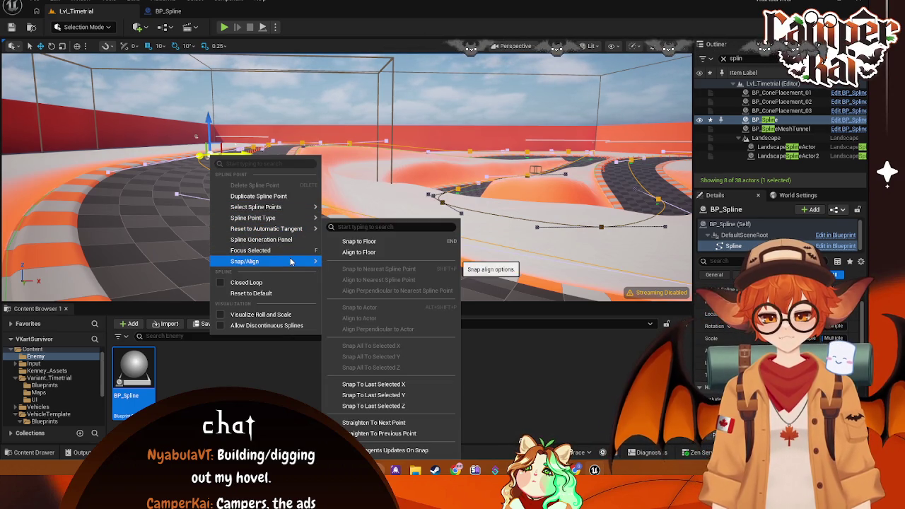
{"action": "left_click", "coordinate": [362, 240]}
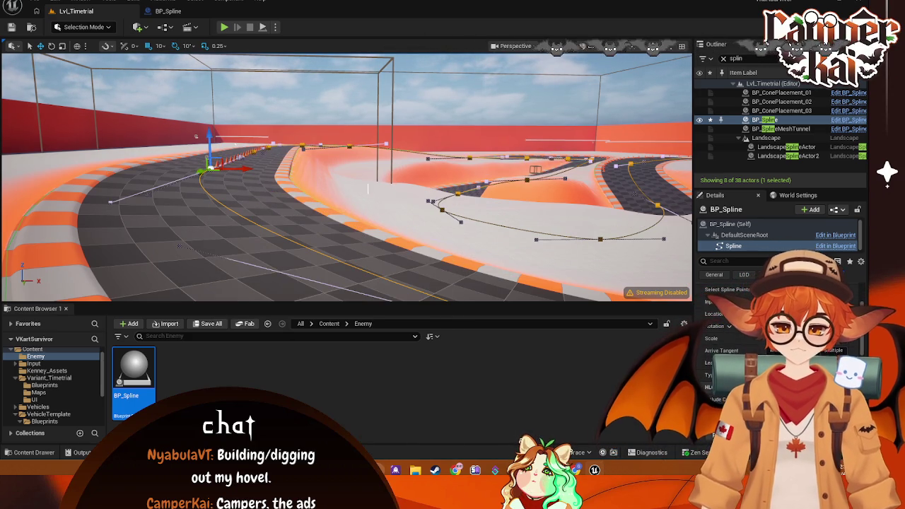
Step: Frame the spline and fly through the tunnel toward the cone-lined track
{"action": "key", "text": "f"}
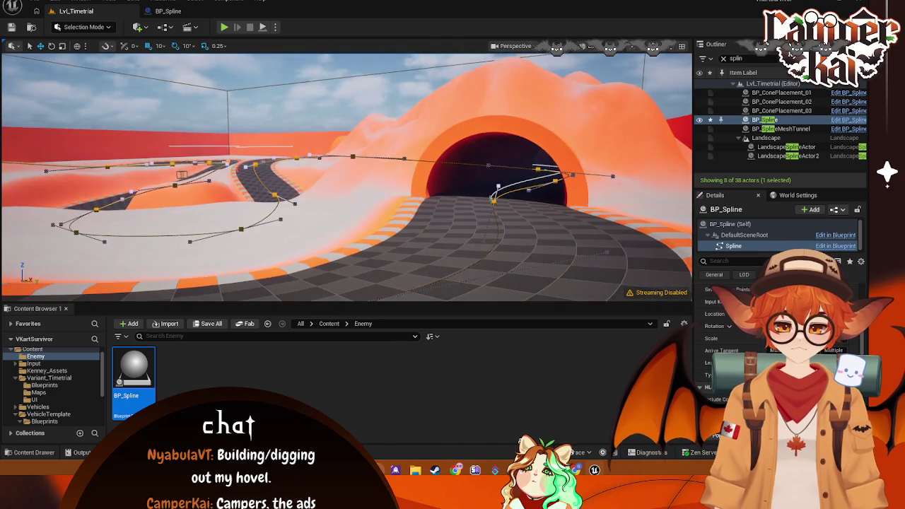
{"action": "key", "text": "f"}
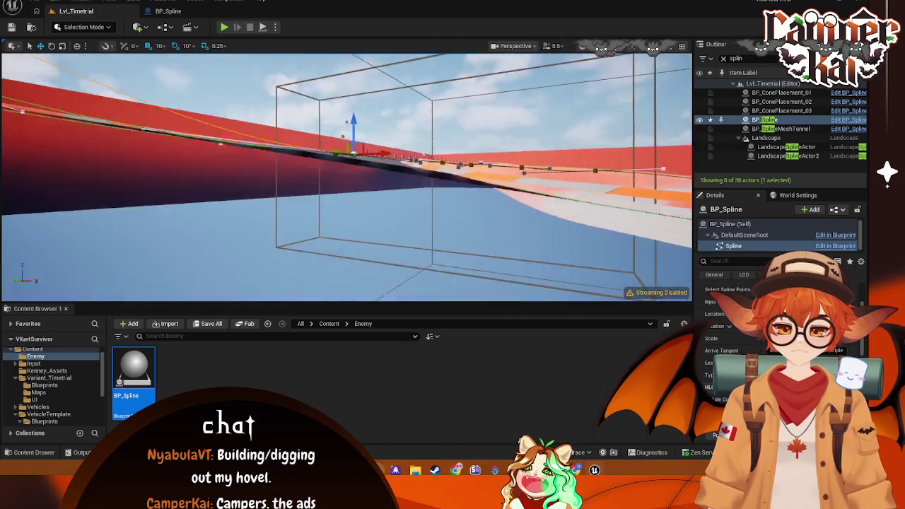
{"action": "mouse_move", "coordinate": [346, 176]}
{"action": "left_mouse_down"}
{"action": "mouse_move", "coordinate": [343, 268]}
{"action": "mouse_move", "coordinate": [283, 248]}
{"action": "mouse_move", "coordinate": [353, 234]}
{"action": "mouse_move", "coordinate": [325, 226]}
{"action": "left_mouse_up"}
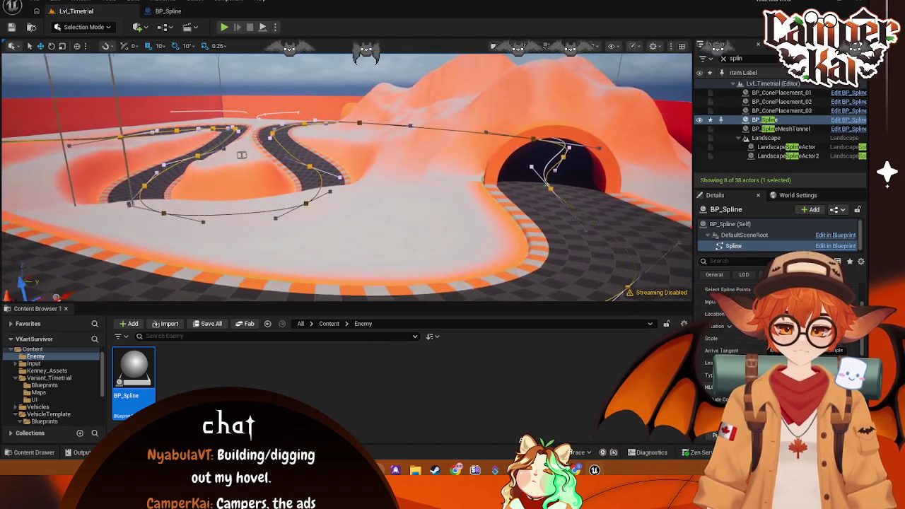
{"action": "key", "text": "w"}
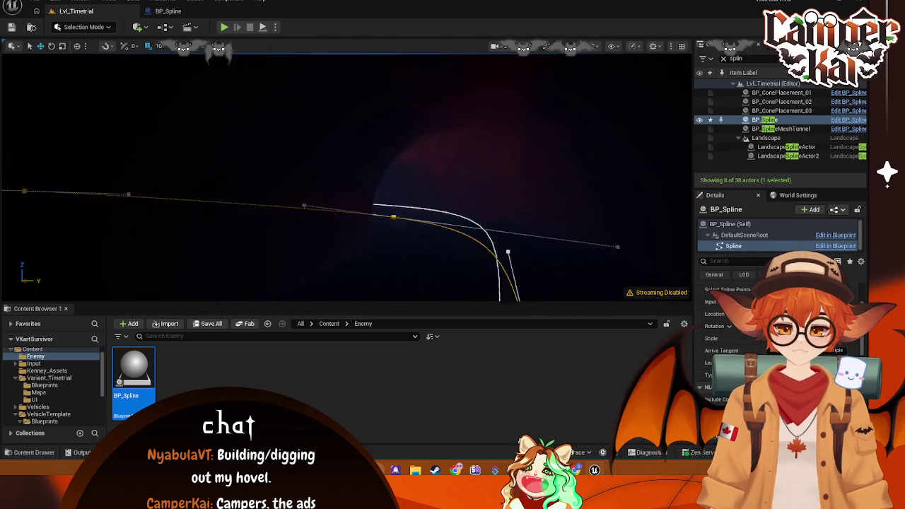
{"action": "key", "text": "w"}
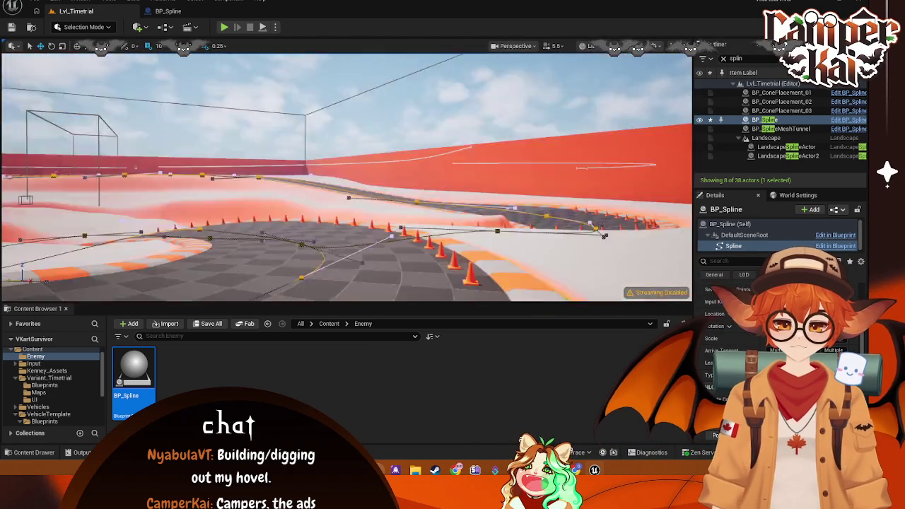
{"action": "key", "text": "w"}
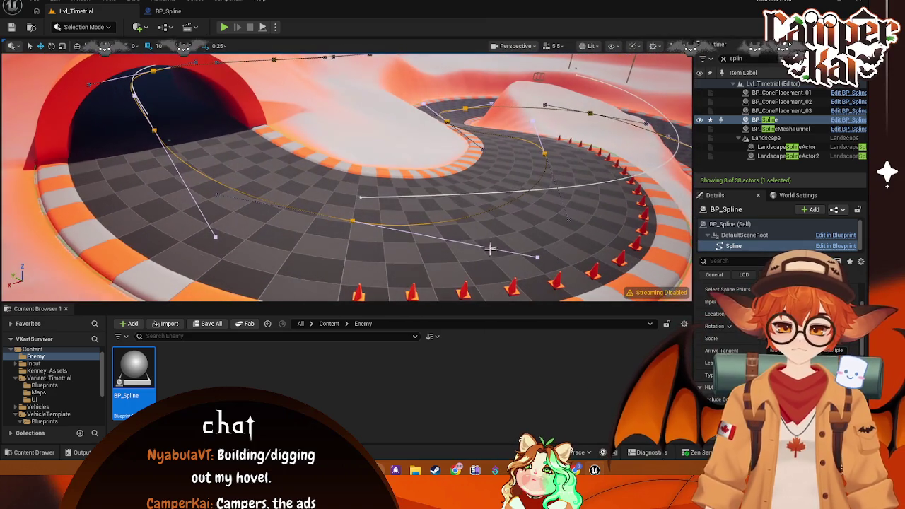
Step: Reselect BP_Spline and roll the point on the banked curve by 10 degrees
{"action": "left_click", "coordinate": [350, 219]}
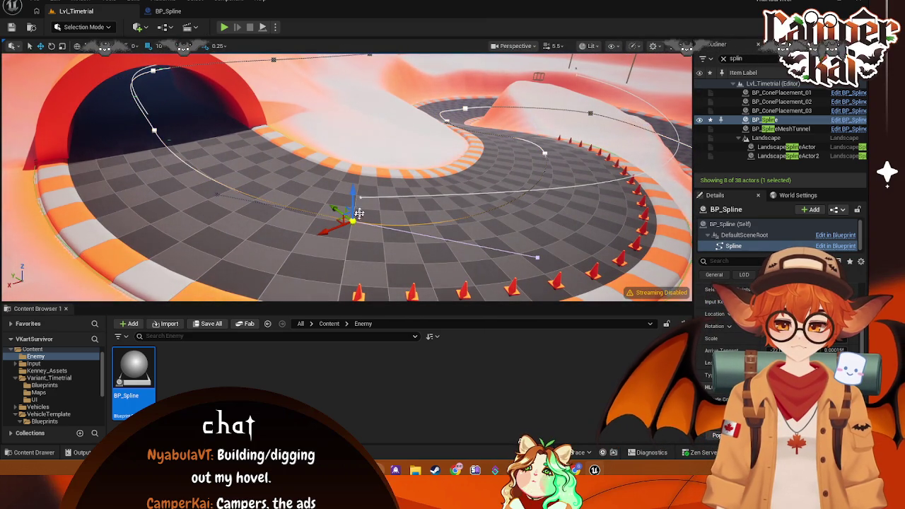
{"action": "left_click", "coordinate": [767, 121]}
{"action": "left_click", "coordinate": [728, 225]}
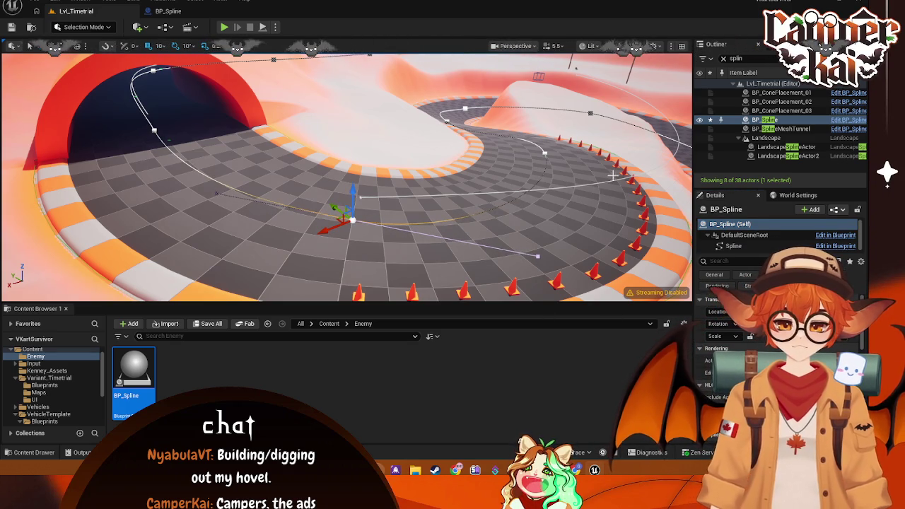
{"action": "left_click_drag", "start_coordinate": [570, 162], "coordinate": [569, 162]}
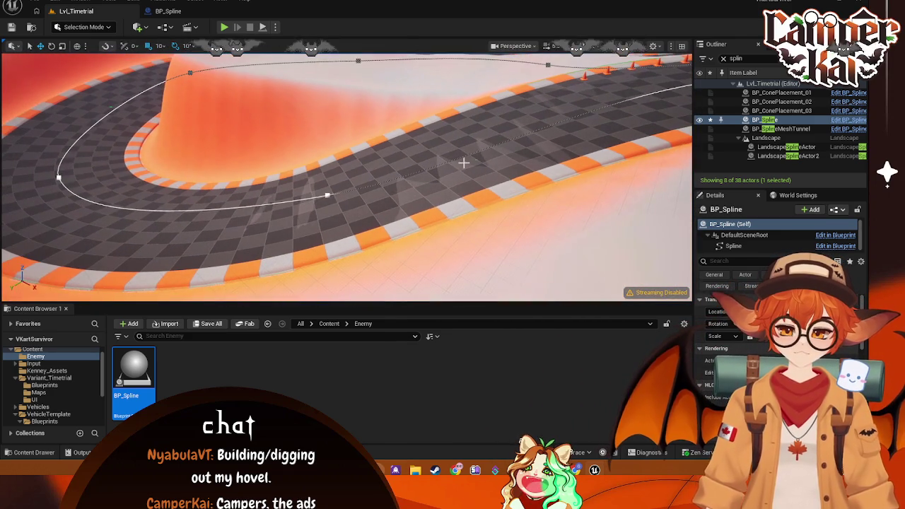
{"action": "left_click", "coordinate": [328, 195]}
{"action": "key", "text": "e"}
{"action": "mouse_move", "coordinate": [290, 170]}
{"action": "left_mouse_down"}
{"action": "mouse_move", "coordinate": [375, 175]}
{"action": "mouse_move", "coordinate": [372, 207]}
{"action": "left_mouse_up"}
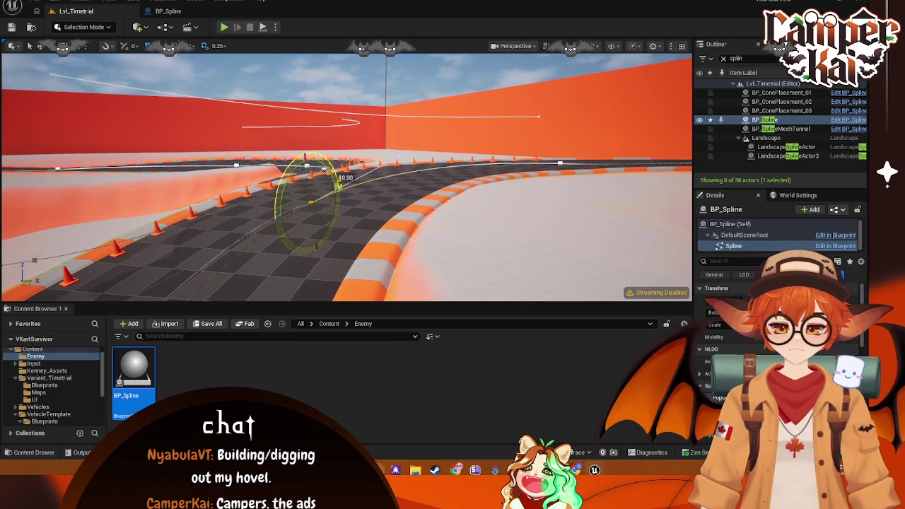
Step: Bank the spline point on the next curve to follow the road, comparing against LandscapeSplineActor2
{"action": "left_click_drag", "start_coordinate": [372, 207], "coordinate": [228, 272]}
{"action": "mouse_move", "coordinate": [290, 254]}
{"action": "left_mouse_down"}
{"action": "mouse_move", "coordinate": [409, 166]}
{"action": "mouse_move", "coordinate": [367, 176]}
{"action": "mouse_move", "coordinate": [325, 134]}
{"action": "left_mouse_up"}
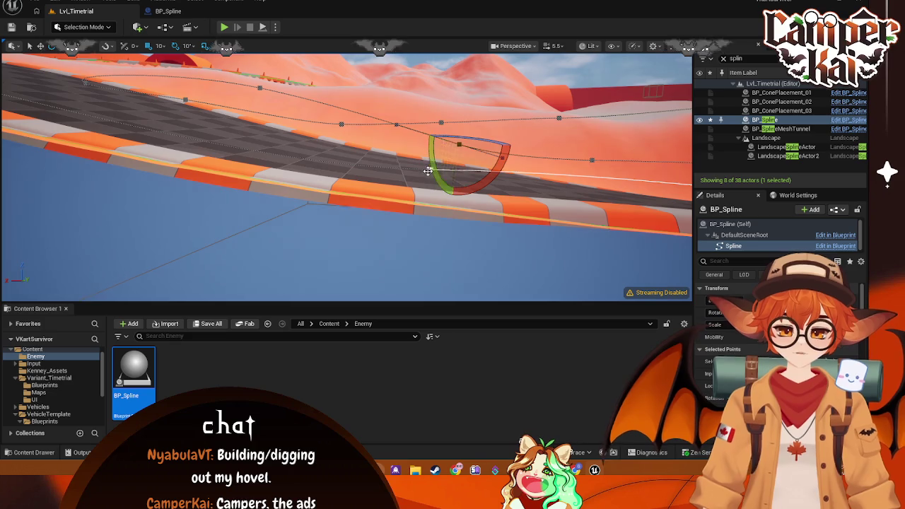
{"action": "mouse_move", "coordinate": [211, 130]}
{"action": "left_mouse_down"}
{"action": "mouse_move", "coordinate": [216, 144]}
{"action": "mouse_move", "coordinate": [228, 141]}
{"action": "mouse_move", "coordinate": [215, 147]}
{"action": "mouse_move", "coordinate": [219, 156]}
{"action": "mouse_move", "coordinate": [150, 142]}
{"action": "left_mouse_up"}
{"action": "left_click", "coordinate": [273, 191]}
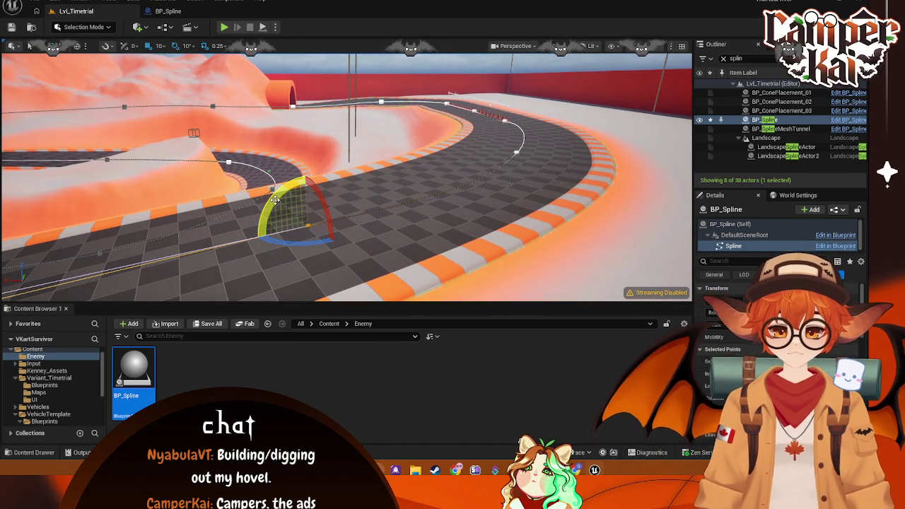
{"action": "mouse_move", "coordinate": [254, 237]}
{"action": "left_mouse_down"}
{"action": "mouse_move", "coordinate": [244, 260]}
{"action": "mouse_move", "coordinate": [244, 216]}
{"action": "mouse_move", "coordinate": [269, 202]}
{"action": "left_mouse_up"}
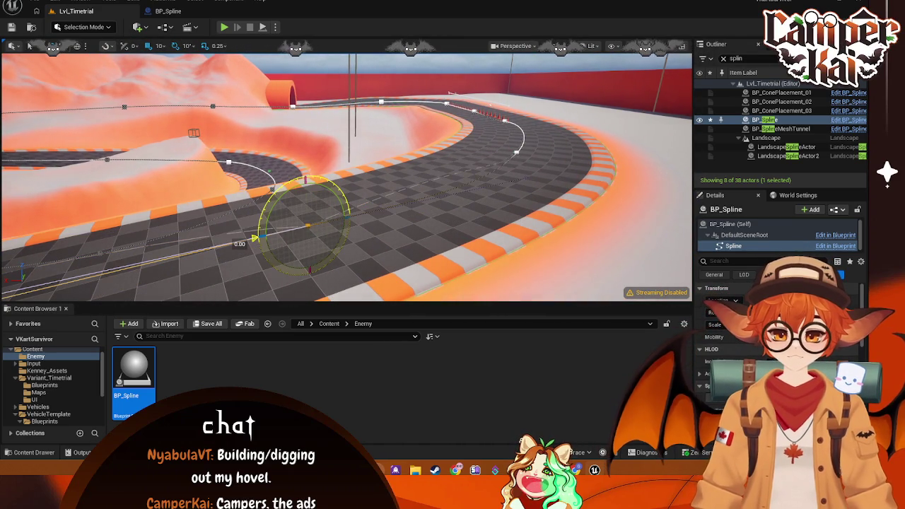
{"action": "left_click", "coordinate": [468, 164]}
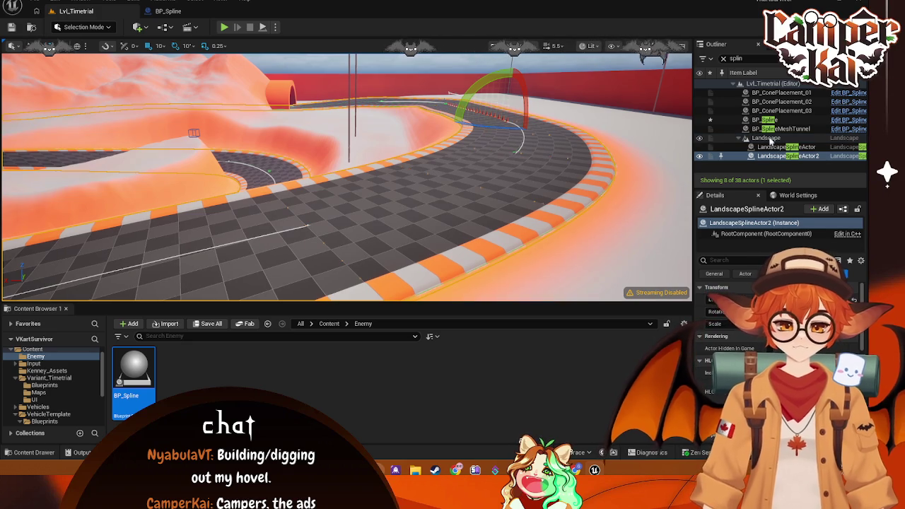
{"action": "left_click", "coordinate": [521, 148]}
Step: Roll the far-curve spline point by -10 degrees and check its alignment against the landscape spline
{"action": "left_click", "coordinate": [516, 152]}
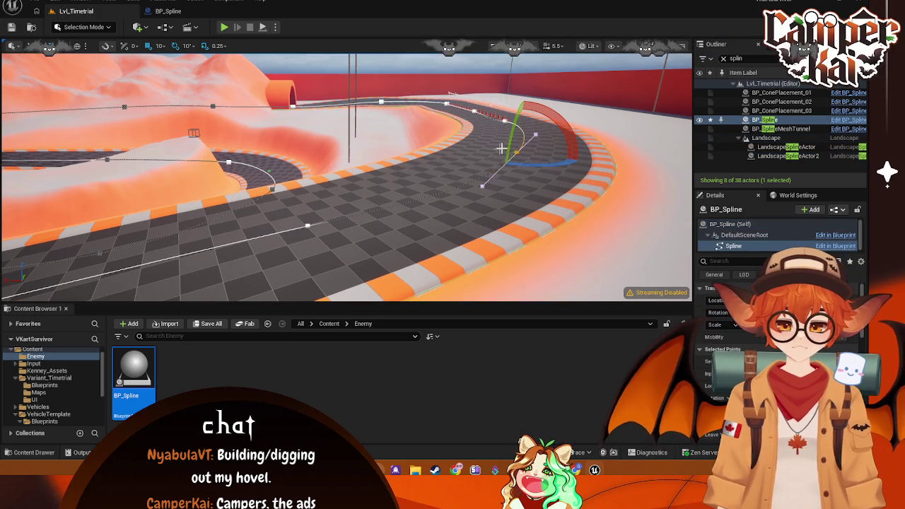
{"action": "left_click_drag", "start_coordinate": [508, 152], "coordinate": [629, 164]}
{"action": "left_click", "coordinate": [468, 155]}
{"action": "left_click_drag", "start_coordinate": [459, 141], "coordinate": [445, 180]}
{"action": "left_click", "coordinate": [354, 184]}
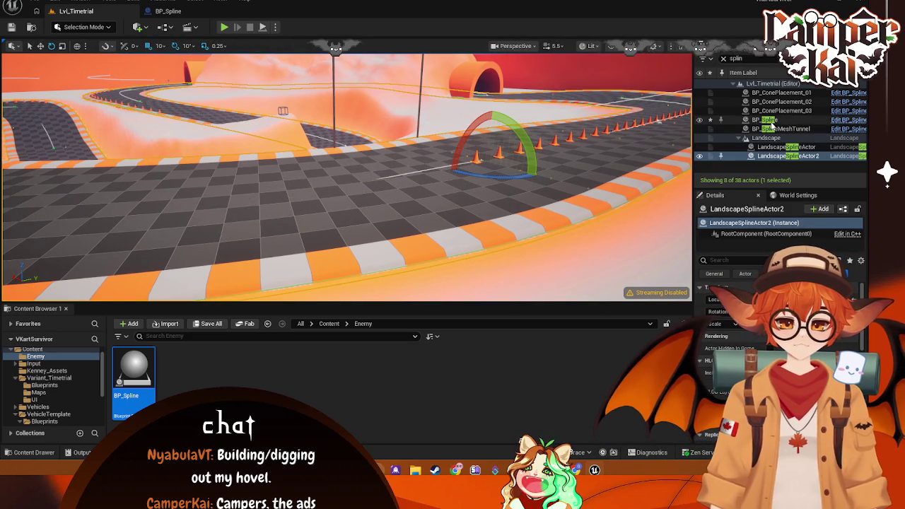
{"action": "left_click", "coordinate": [767, 120]}
Step: Raise the spline's far end up to the road height
{"action": "left_click", "coordinate": [40, 46]}
{"action": "scroll", "coordinate": [634, 94], "scroll_direction": "down", "scroll_amount": 4}
{"action": "left_click_drag", "start_coordinate": [659, 83], "coordinate": [659, 82]}
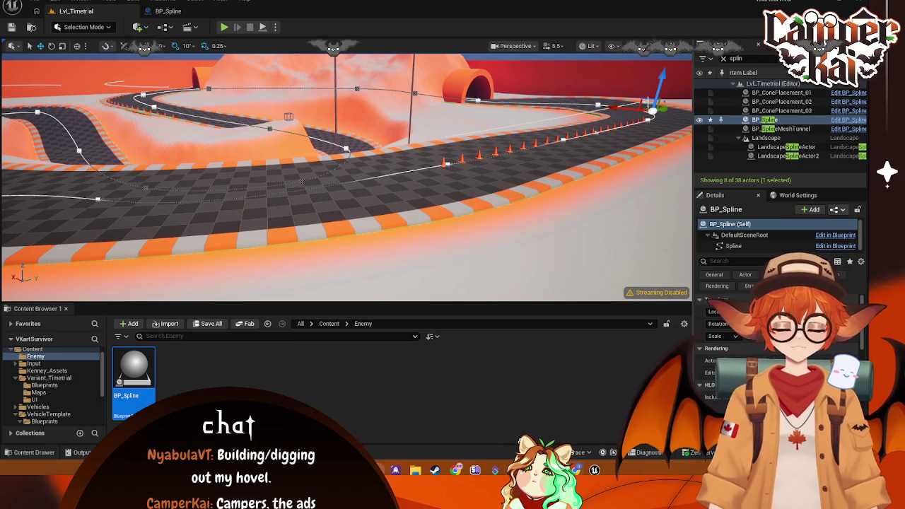
Step: Check LandscapeSplineActor2, then lift the BP_Spline actor higher above the kart track
{"action": "left_click_drag", "start_coordinate": [661, 74], "coordinate": [659, 81]}
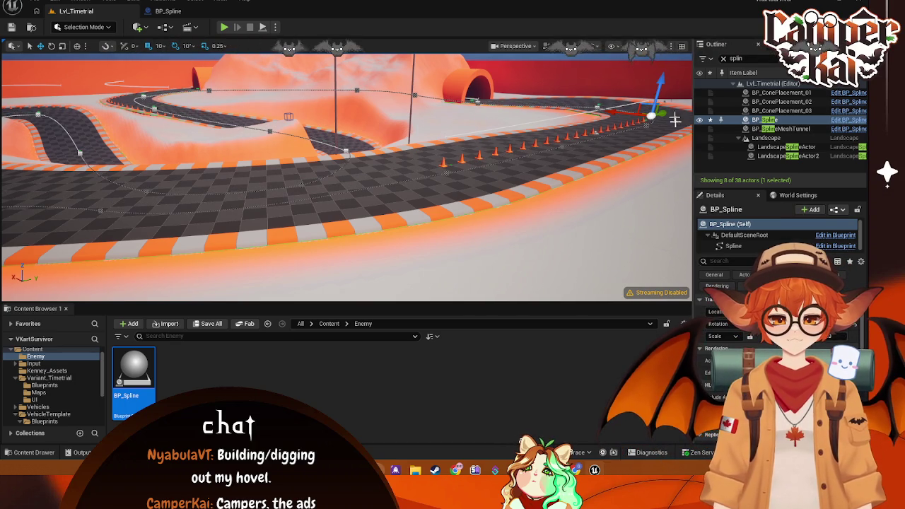
{"action": "left_click", "coordinate": [573, 150]}
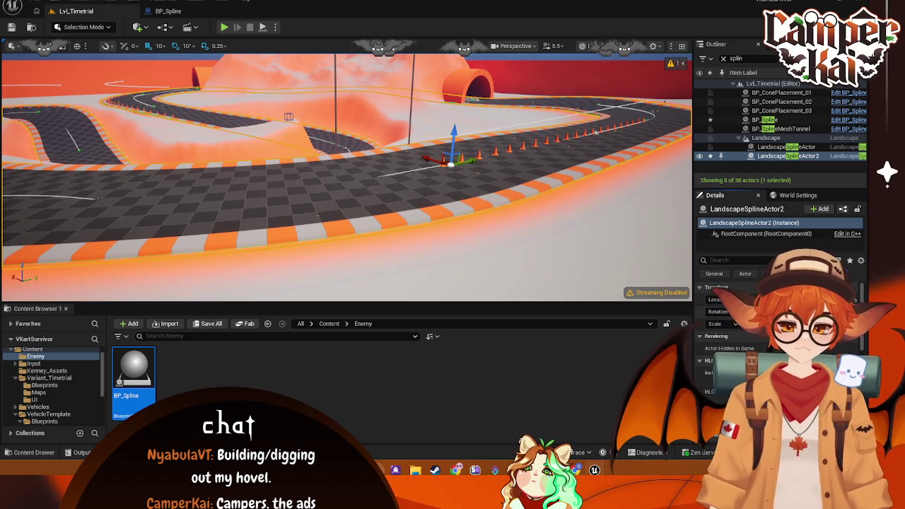
{"action": "left_click", "coordinate": [423, 169]}
{"action": "left_click", "coordinate": [427, 169]}
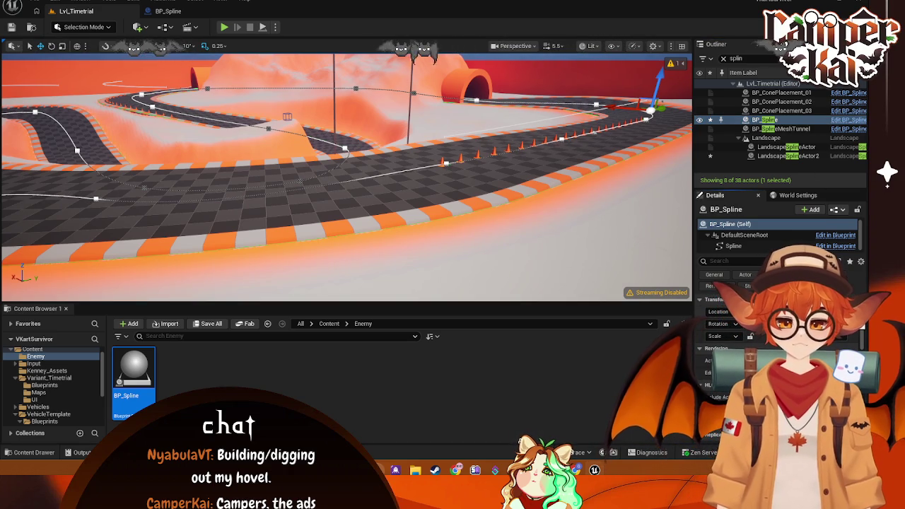
{"action": "left_click_drag", "start_coordinate": [656, 79], "coordinate": [657, 68]}
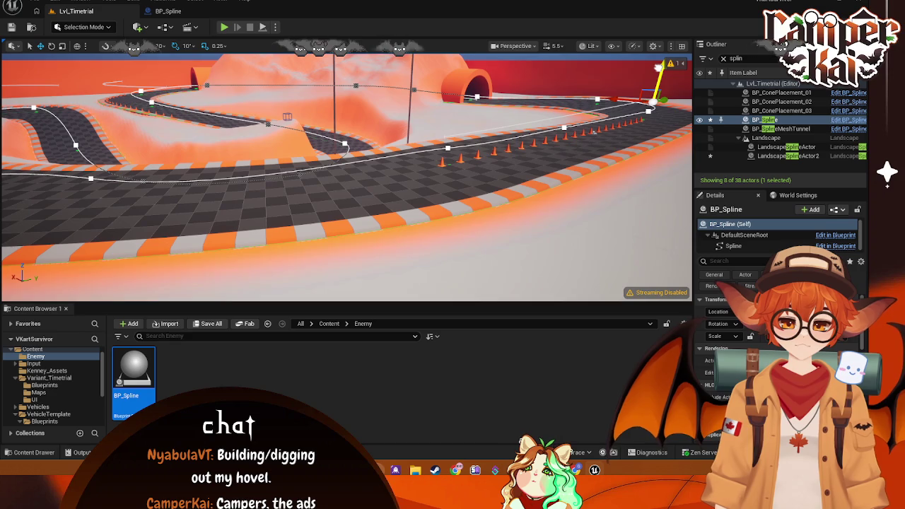
Step: Frame the spline and rotate one of its points by -10 degrees
{"action": "key", "text": "f"}
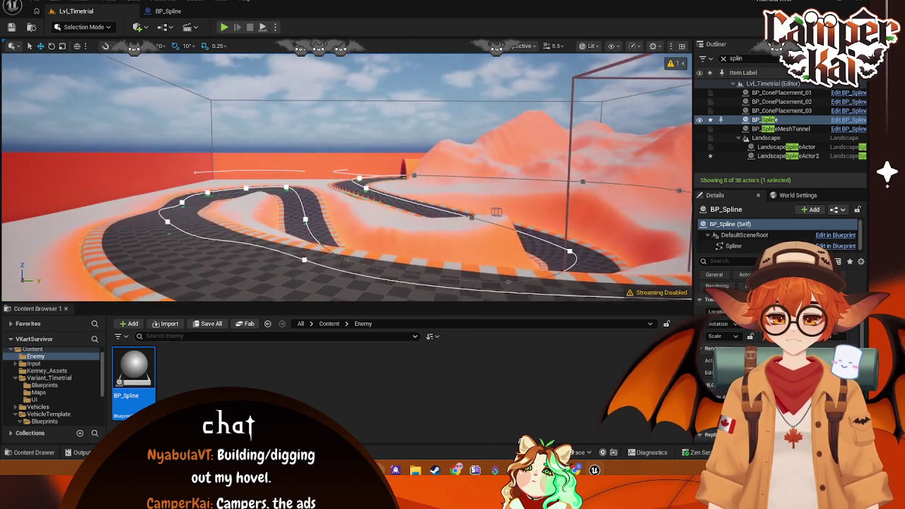
{"action": "scroll", "coordinate": [347, 177], "scroll_direction": "up", "scroll_amount": 5}
{"action": "mouse_move", "coordinate": [378, 192]}
{"action": "left_mouse_down"}
{"action": "mouse_move", "coordinate": [371, 222]}
{"action": "mouse_move", "coordinate": [378, 191]}
{"action": "left_mouse_up"}
{"action": "left_click", "coordinate": [378, 178]}
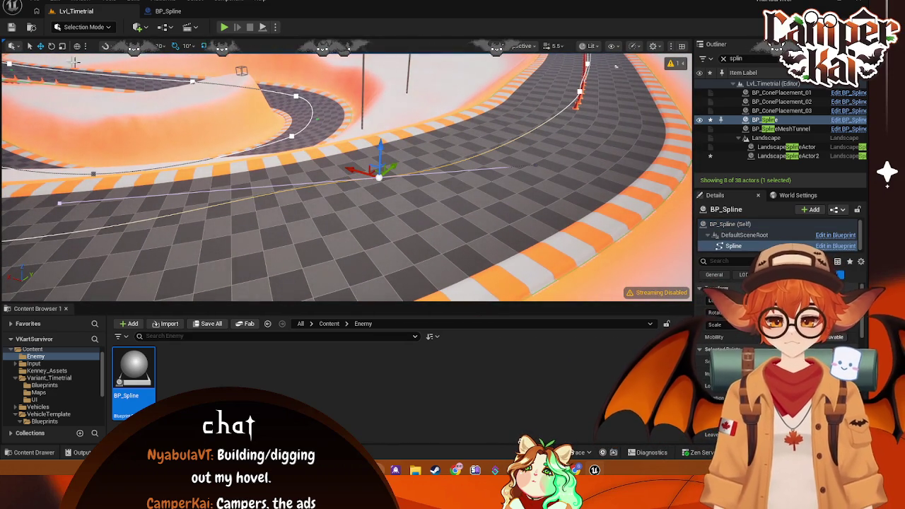
{"action": "left_click_drag", "start_coordinate": [330, 182], "coordinate": [332, 192]}
Step: Fly along the track toward the tunnel, inspecting the spline points up close
{"action": "left_click", "coordinate": [393, 170]}
{"action": "mouse_move", "coordinate": [394, 170]}
{"action": "left_mouse_down"}
{"action": "mouse_move", "coordinate": [325, 198]}
{"action": "mouse_move", "coordinate": [320, 175]}
{"action": "mouse_move", "coordinate": [319, 198]}
{"action": "mouse_move", "coordinate": [339, 130]}
{"action": "mouse_move", "coordinate": [340, 145]}
{"action": "left_mouse_up"}
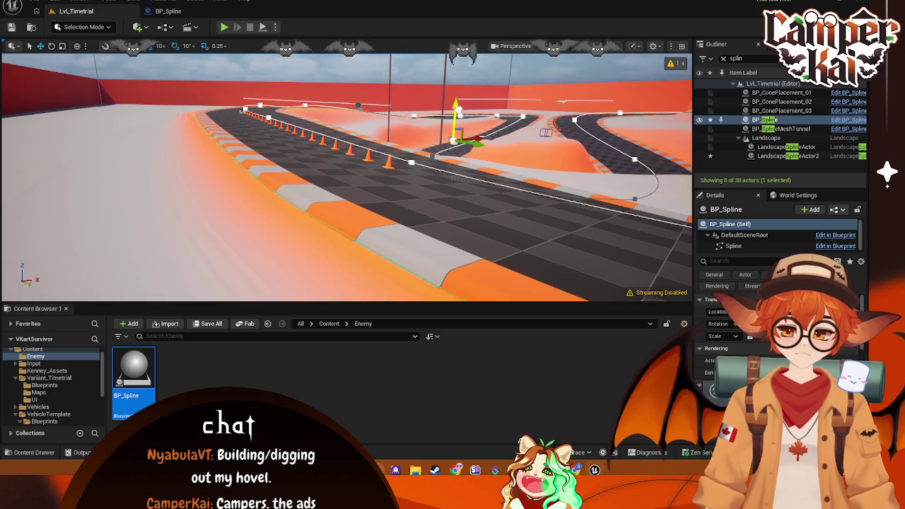
{"action": "mouse_move", "coordinate": [458, 109]}
{"action": "left_mouse_down"}
{"action": "mouse_move", "coordinate": [440, 99]}
{"action": "mouse_move", "coordinate": [462, 104]}
{"action": "mouse_move", "coordinate": [333, 111]}
{"action": "left_mouse_up"}
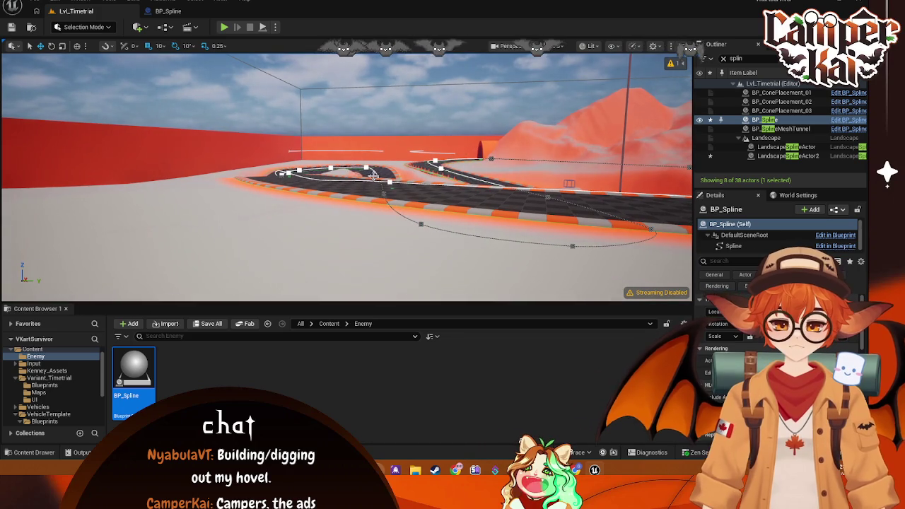
{"action": "left_click", "coordinate": [285, 172]}
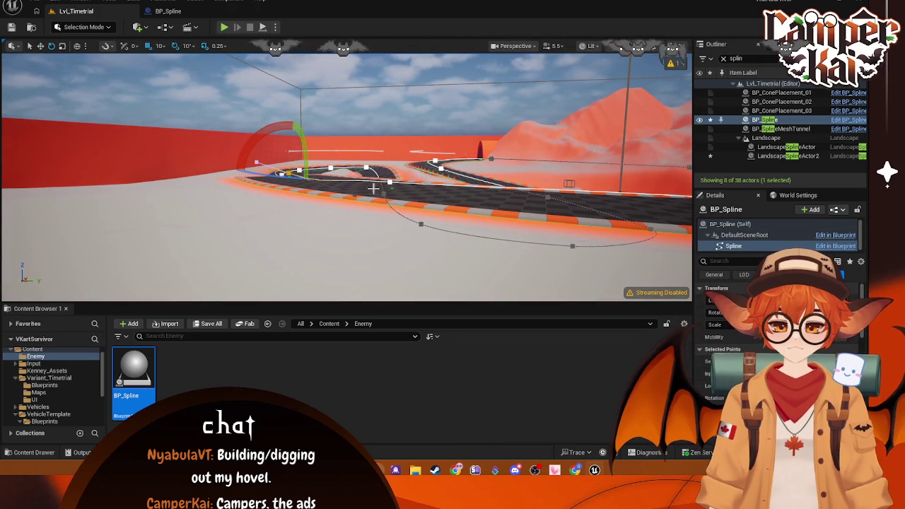
{"action": "left_click_drag", "start_coordinate": [346, 177], "coordinate": [324, 63]}
Step: Frame the whole spline loop from above and snip the viewport area as a screenshot
{"action": "key", "text": "f"}
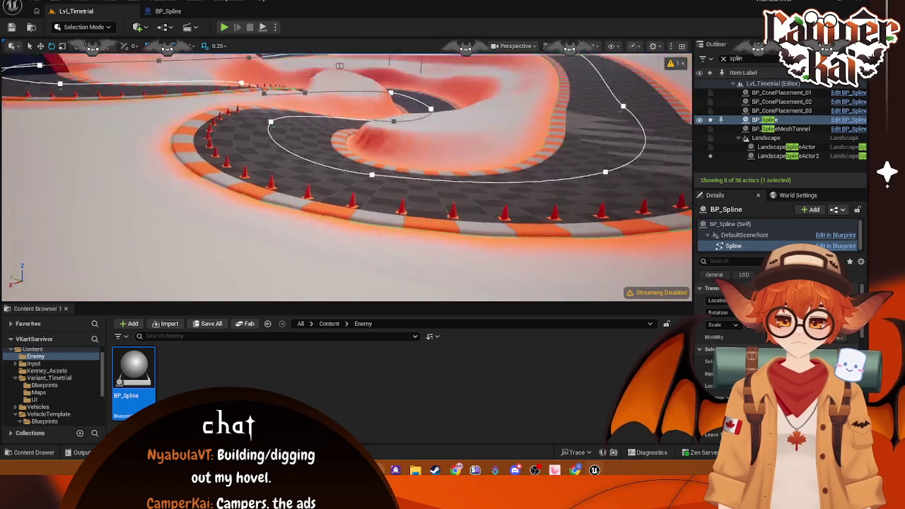
{"action": "left_click_drag", "start_coordinate": [323, 141], "coordinate": [324, 113]}
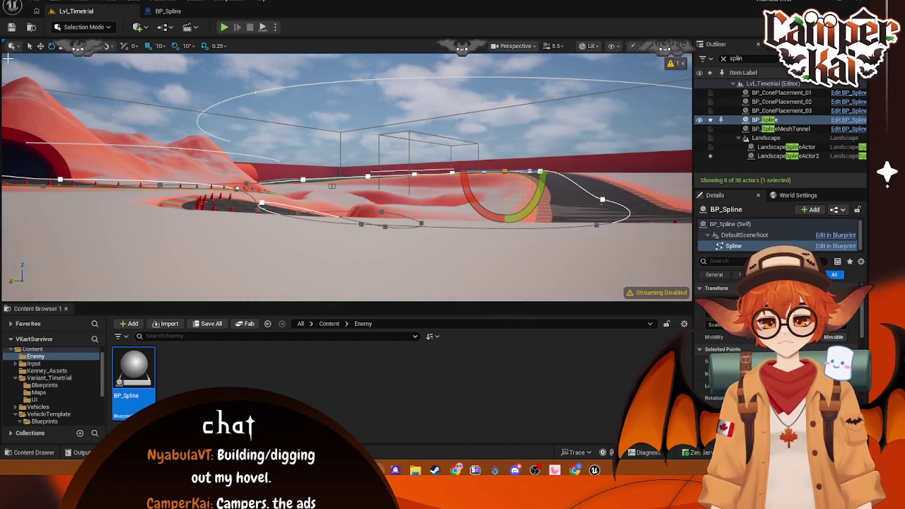
{"action": "key", "text": "super+shift+s"}
{"action": "mouse_move", "coordinate": [1, 53]}
{"action": "left_mouse_down"}
{"action": "mouse_move", "coordinate": [106, 152]}
{"action": "mouse_move", "coordinate": [661, 285]}
{"action": "mouse_move", "coordinate": [691, 302]}
{"action": "left_mouse_up"}
{"action": "key", "text": "Return"}
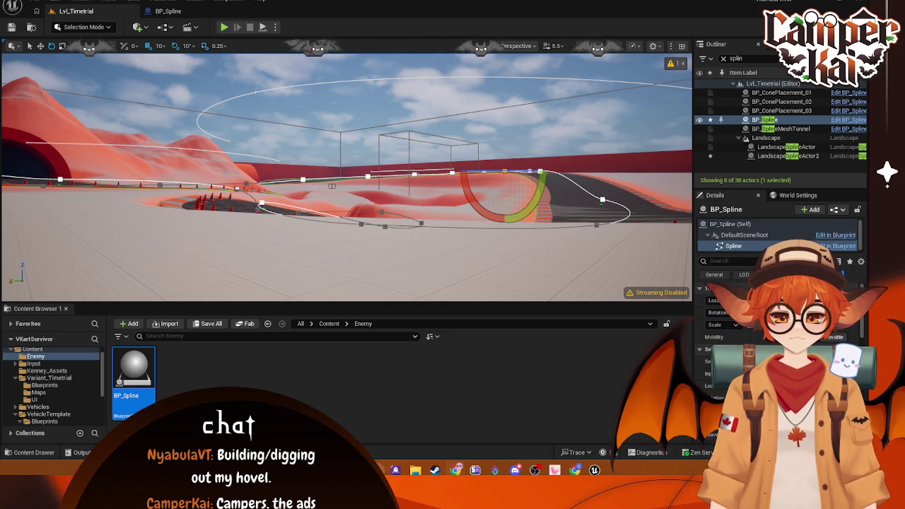
{"action": "left_click", "coordinate": [36, 1]}
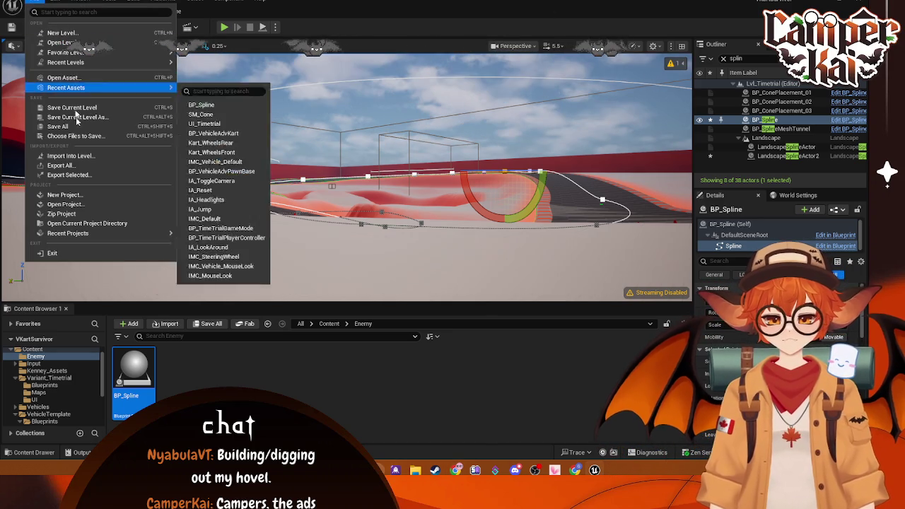
Step: Save all assets and the Lvl_Timetrial level, then minimize the editor to the desktop
{"action": "left_click", "coordinate": [62, 126]}
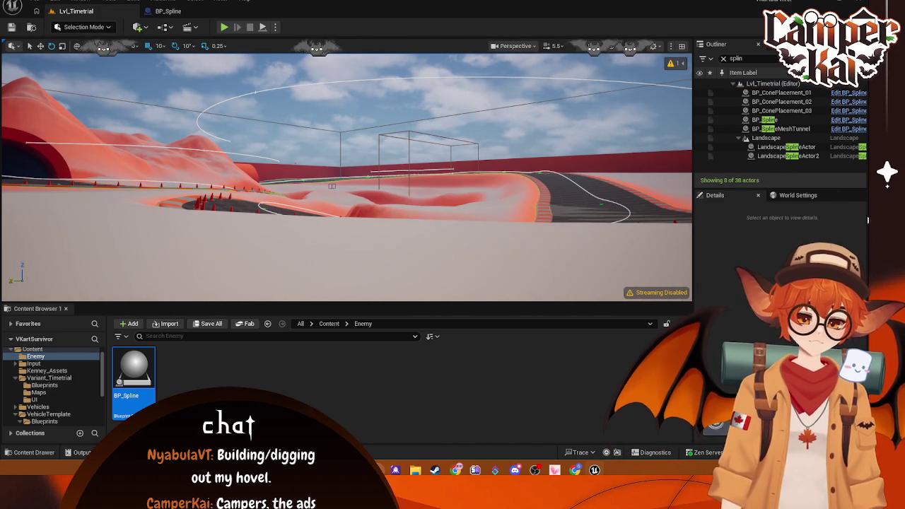
{"action": "left_click", "coordinate": [668, 76]}
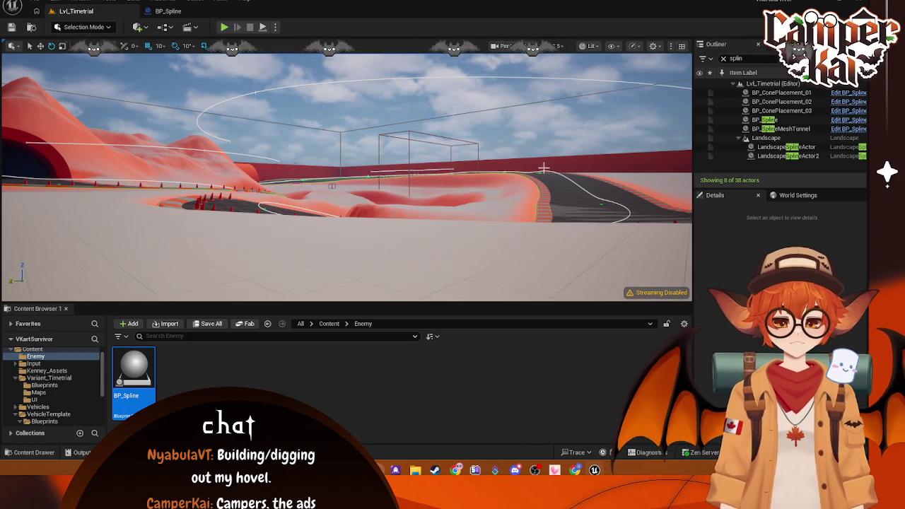
{"action": "left_click", "coordinate": [34, 2]}
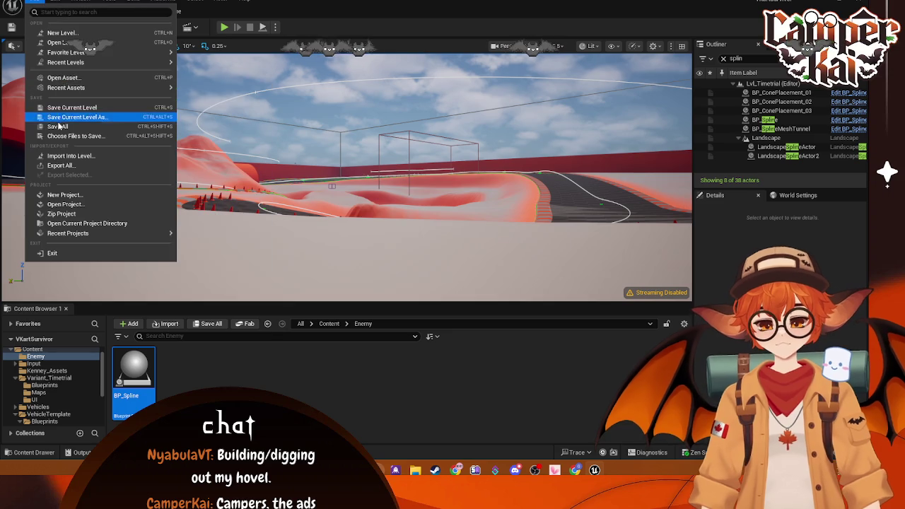
{"action": "left_click", "coordinate": [59, 125]}
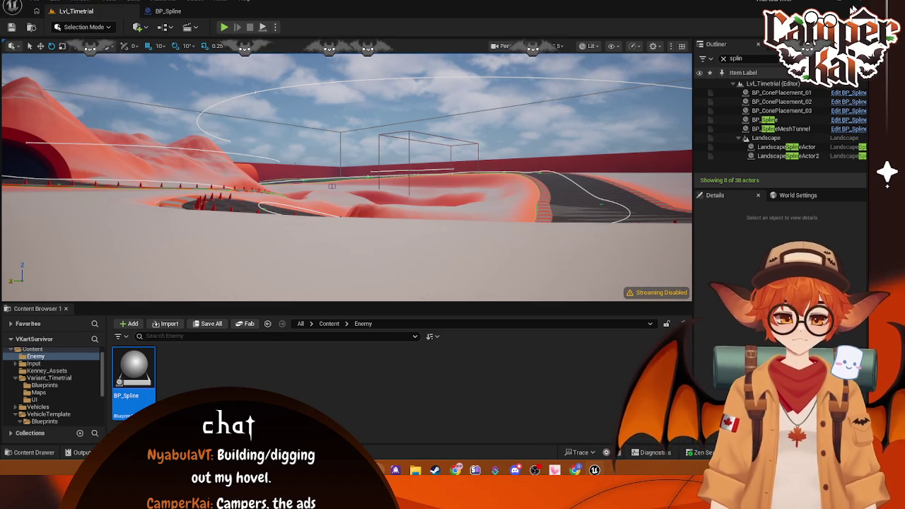
{"action": "left_click", "coordinate": [861, 4]}
{"action": "key", "text": "super"}
Step: Launch Hytale Launcher from Windows search and start Hytale with PLAY
{"action": "type", "text": "hy"}
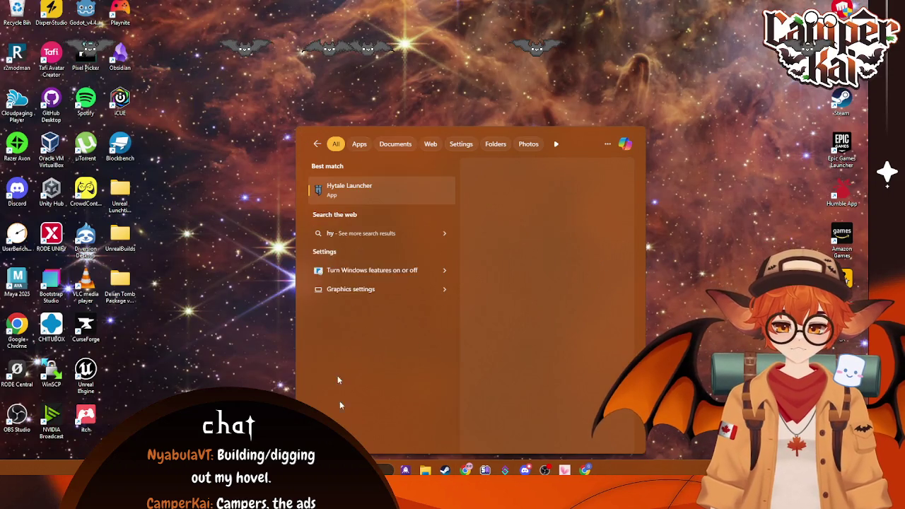
{"action": "key", "text": "Return"}
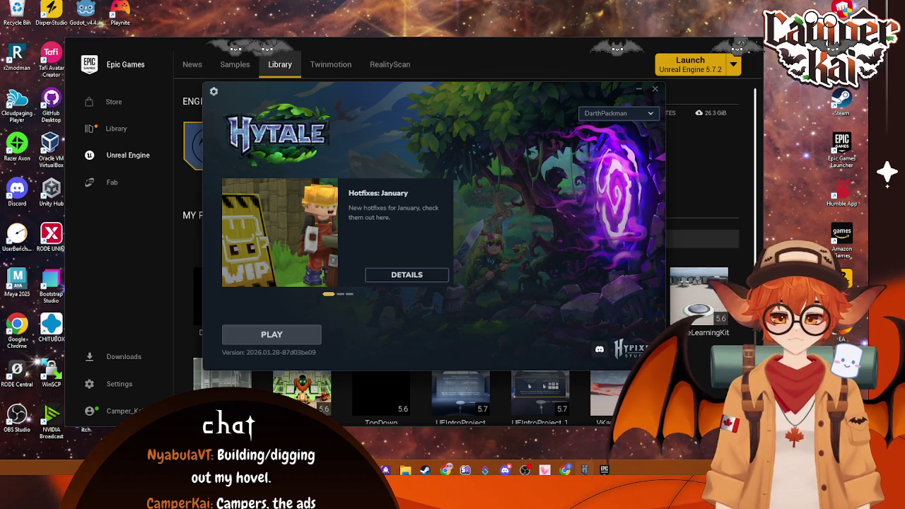
{"action": "left_click", "coordinate": [741, 53]}
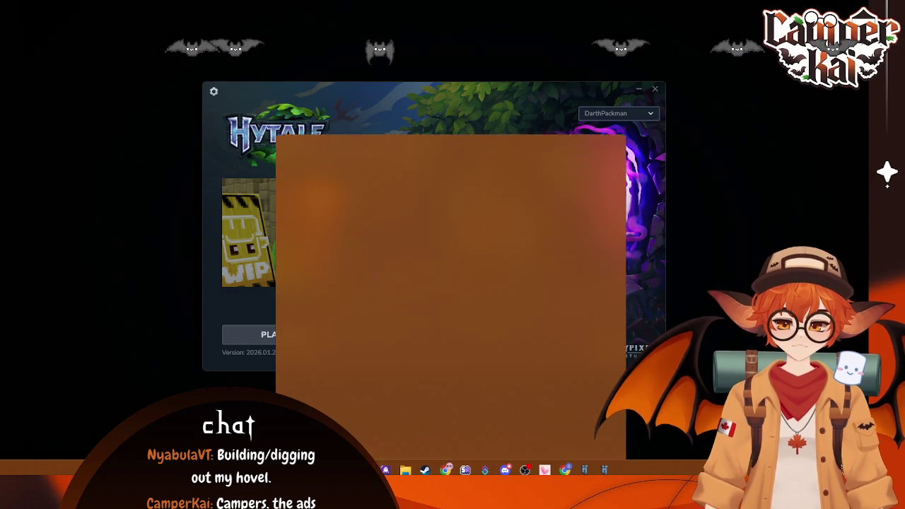
Step: Search for and open Diversion Desktop
{"action": "type", "text": "divider"}
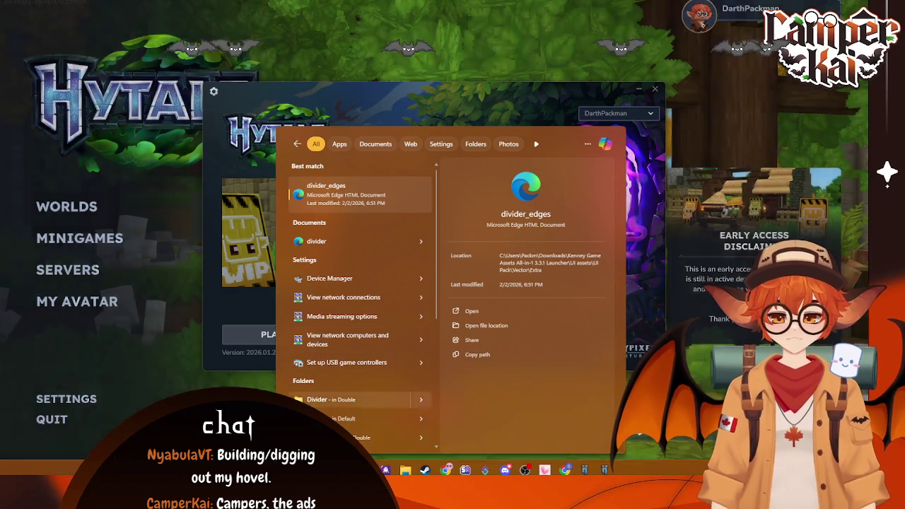
{"action": "key", "text": "BackSpace"}
{"action": "key", "text": "BackSpace"}
{"action": "key", "text": "BackSpace"}
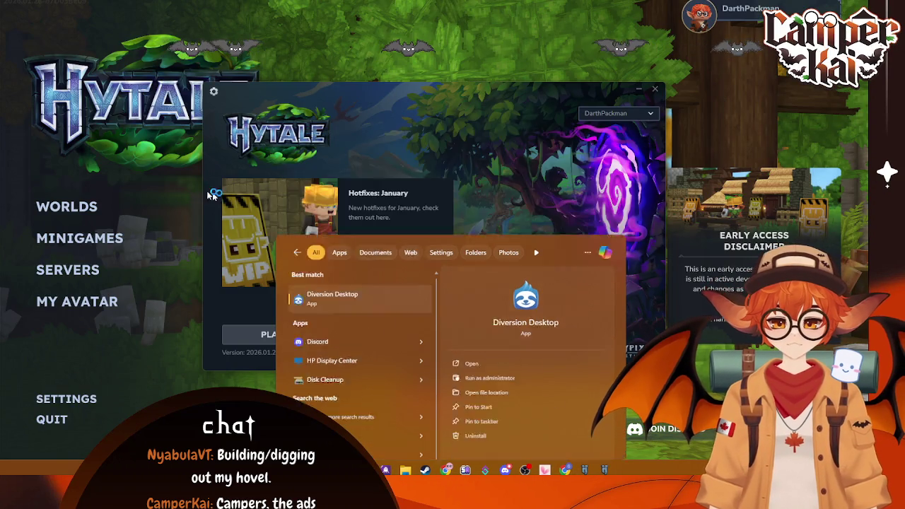
{"action": "key", "text": "Return"}
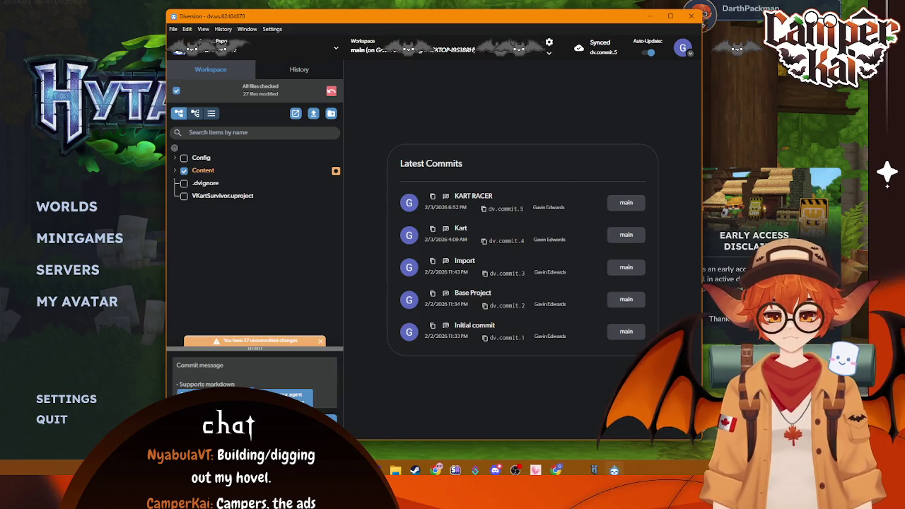
Step: Commit the 27 modified files in Diversion with the message 'Spline'
{"action": "type", "text": "Spline"}
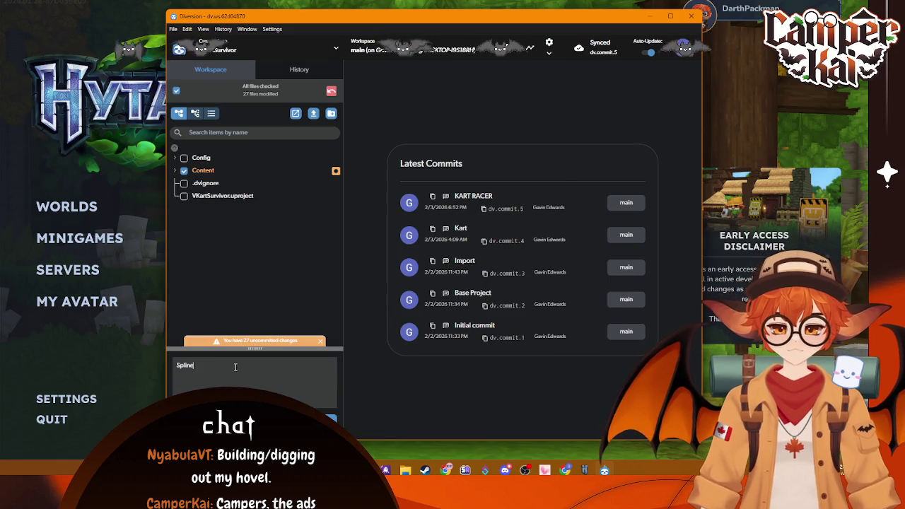
{"action": "key", "text": "ctrl+Return"}
{"action": "left_click", "coordinate": [480, 323]}
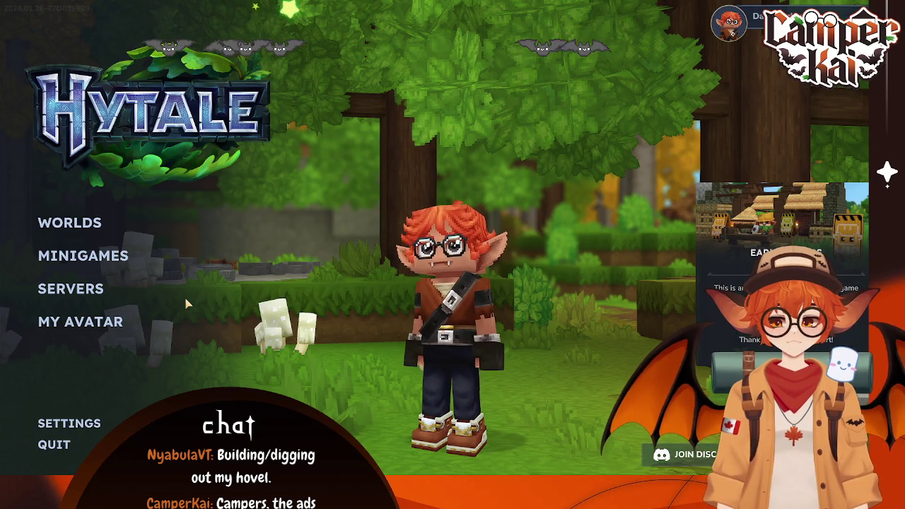
Step: Join a server, walk to the farm, harvest crops and open the Crude Double Chest
{"action": "left_click", "coordinate": [70, 288]}
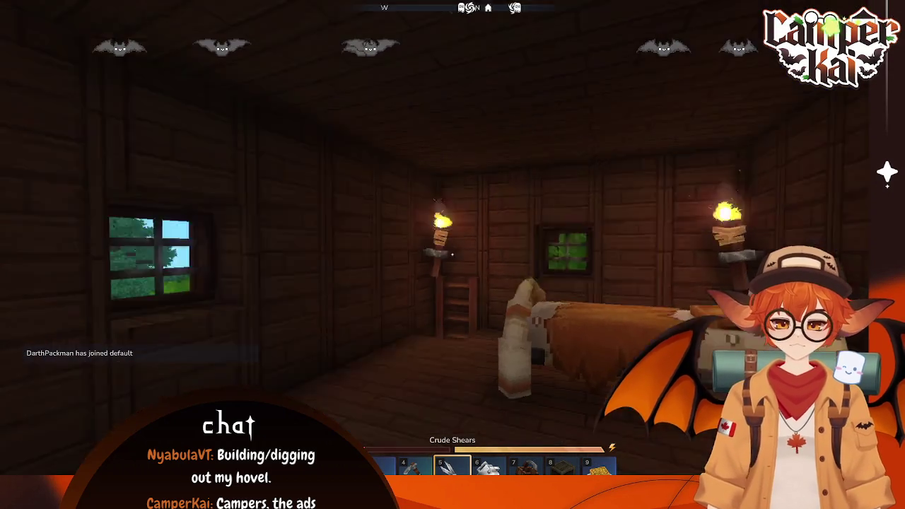
{"action": "key", "text": "w"}
{"action": "key", "text": "w"}
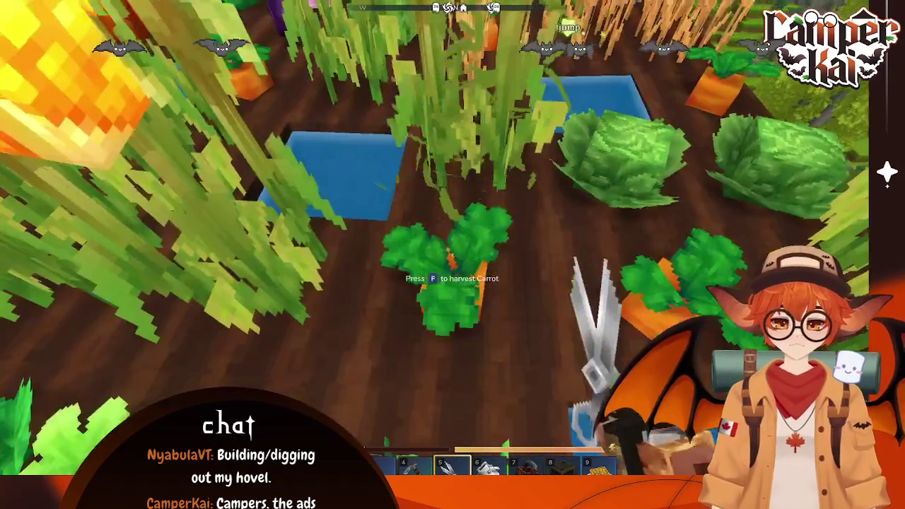
{"action": "key", "text": "f"}
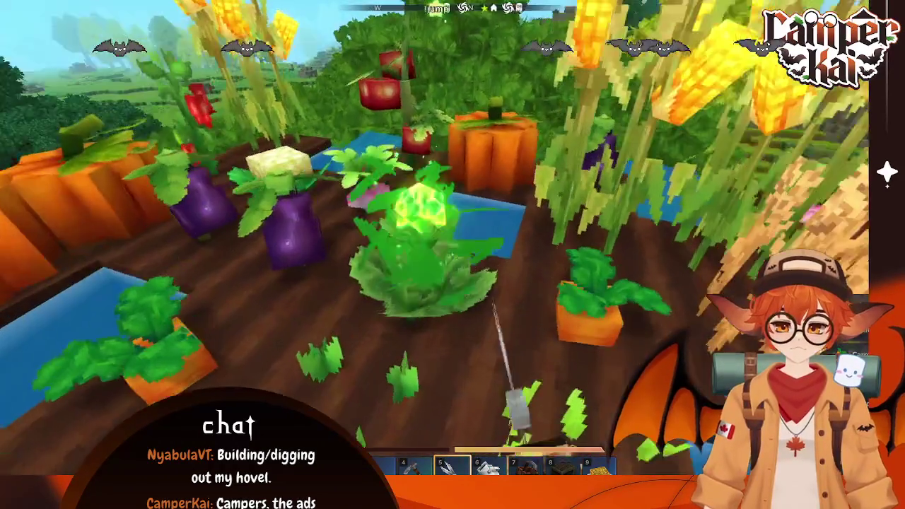
{"action": "key", "text": "f"}
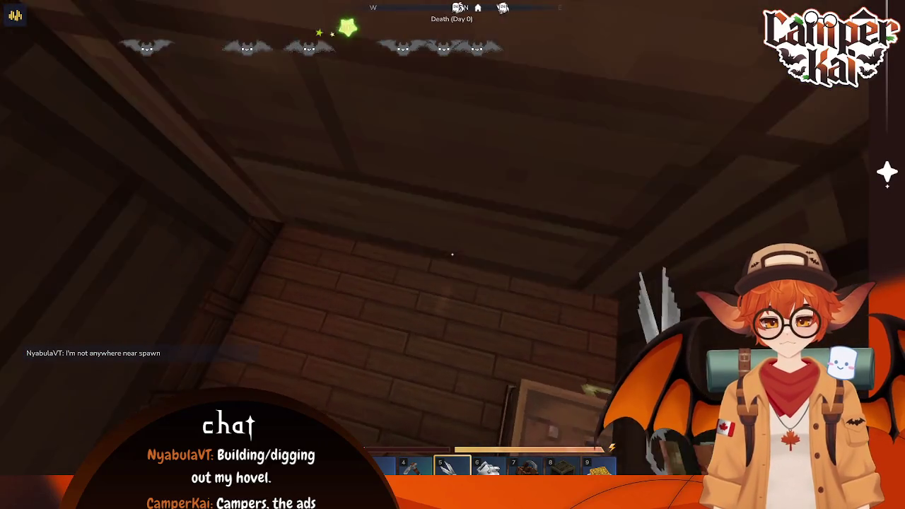
{"action": "key", "text": "f"}
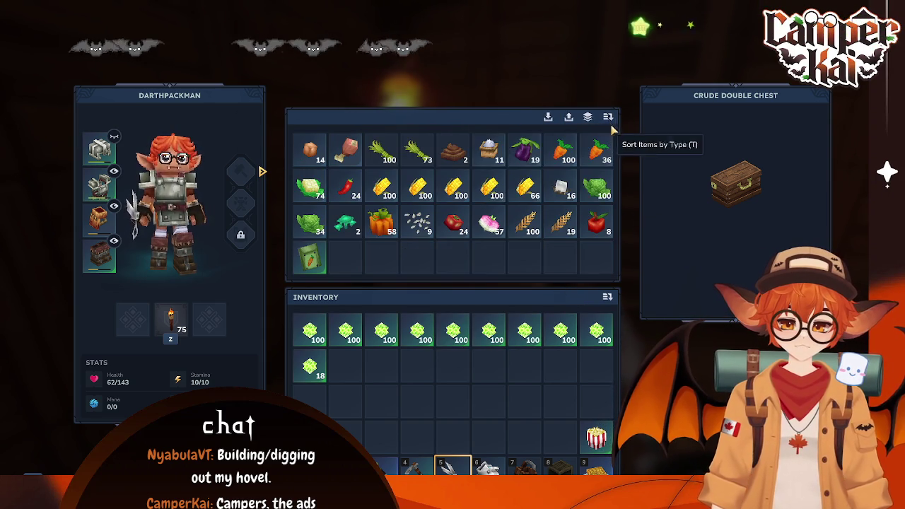
Step: Open the Rootling Merchant's trade window and buy all its Berry Bushes
{"action": "key", "text": "Escape"}
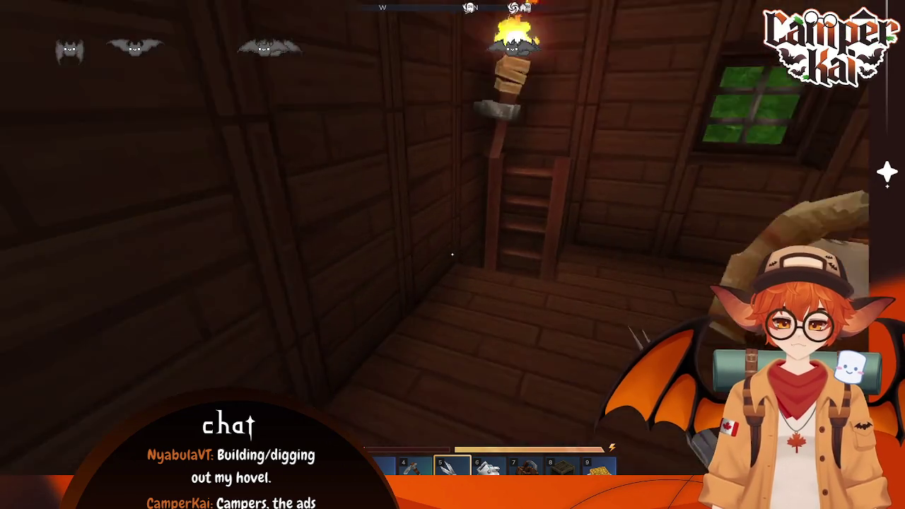
{"action": "key", "text": "Tab"}
{"action": "key", "text": "Tab"}
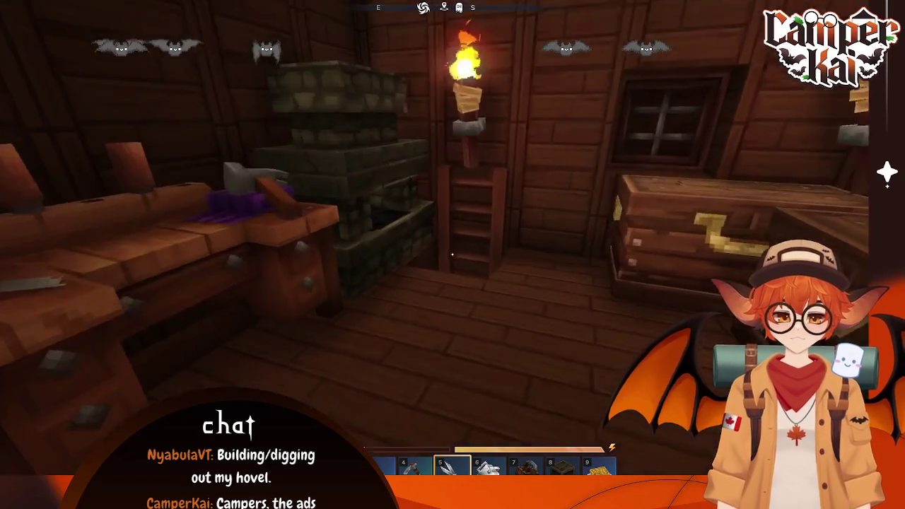
{"action": "key", "text": "v"}
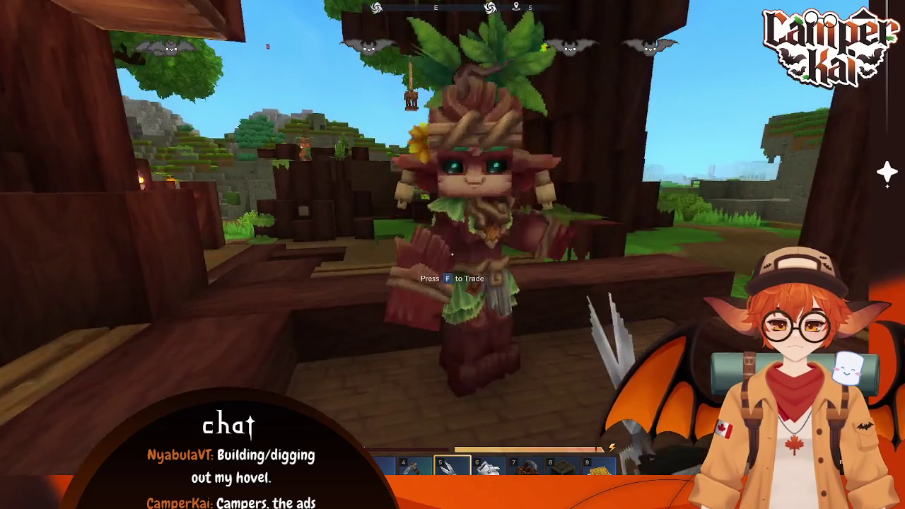
{"action": "key", "text": "f"}
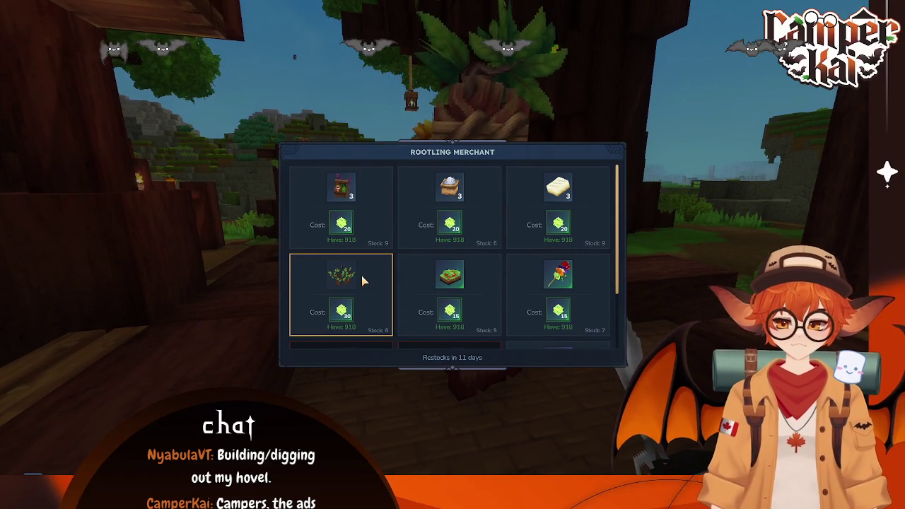
{"action": "left_click", "coordinate": [348, 282]}
{"action": "left_click", "coordinate": [346, 283]}
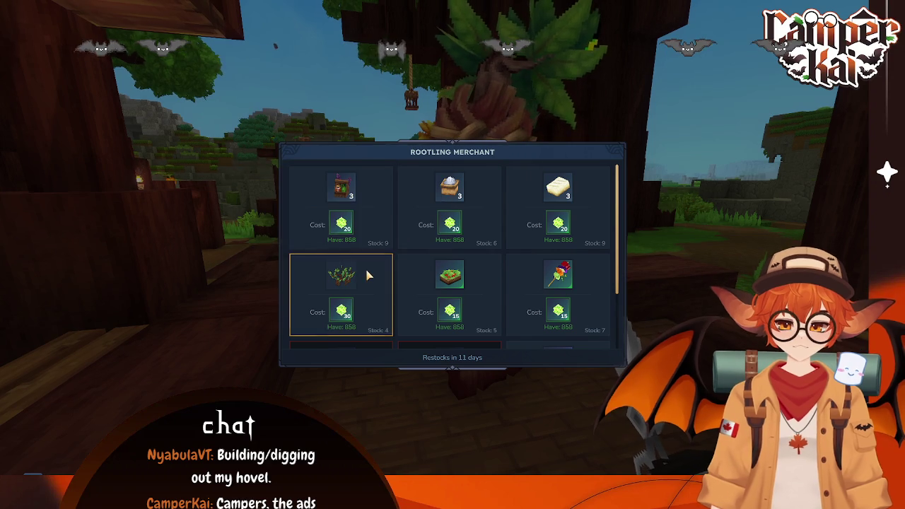
{"action": "left_click", "coordinate": [367, 275]}
{"action": "left_click", "coordinate": [367, 275]}
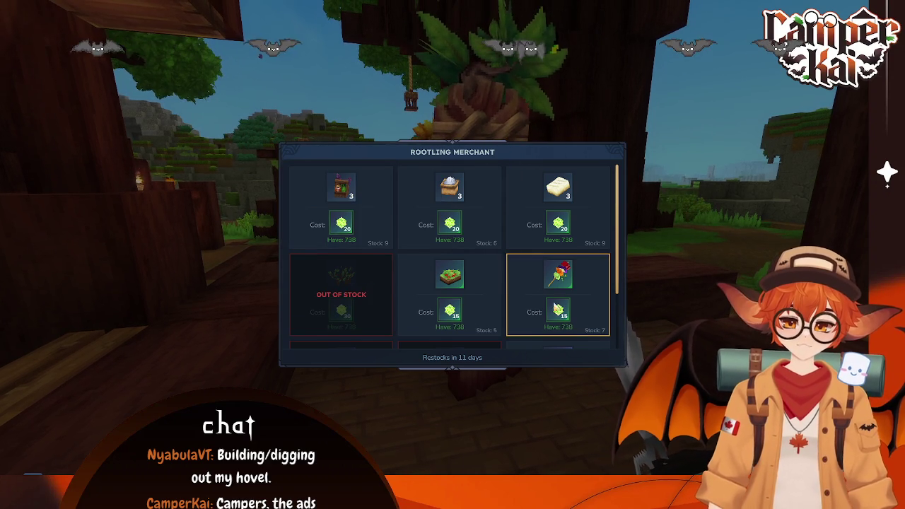
{"action": "scroll", "coordinate": [599, 321], "scroll_direction": "down", "scroll_amount": 1}
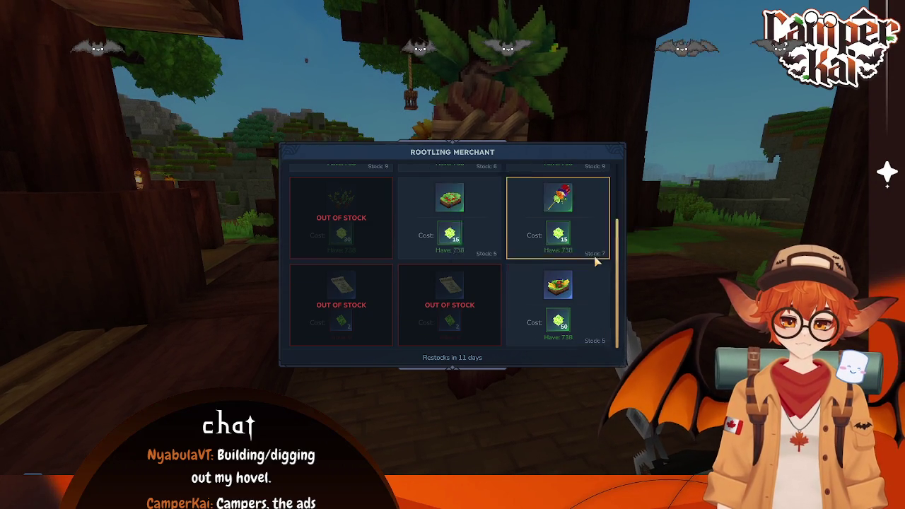
{"action": "scroll", "coordinate": [537, 275], "scroll_direction": "up", "scroll_amount": 1}
Step: Buy out the merchant's dough, the neighbouring item and the spices until out of stock
{"action": "left_click", "coordinate": [591, 189]}
{"action": "left_click", "coordinate": [591, 190]}
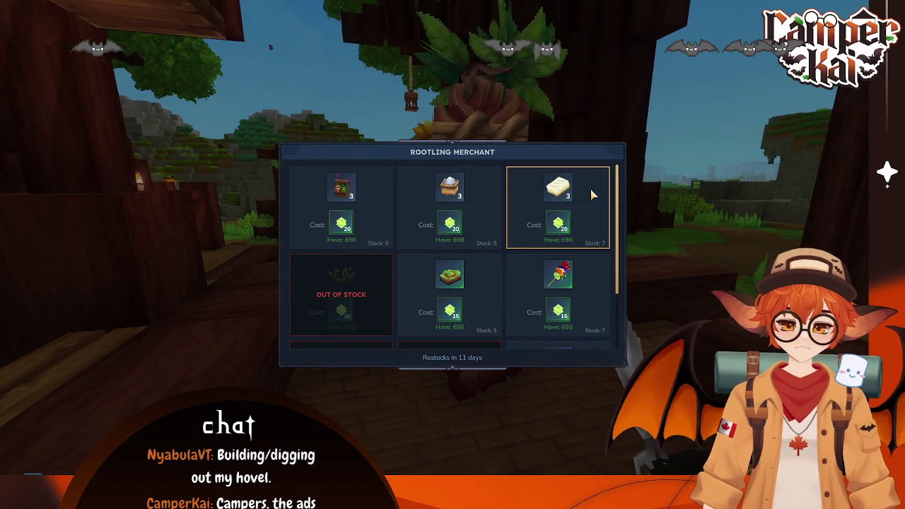
{"action": "left_click", "coordinate": [591, 190]}
{"action": "left_click", "coordinate": [591, 189]}
{"action": "left_click", "coordinate": [591, 189]}
{"action": "left_click", "coordinate": [590, 189]}
{"action": "left_click", "coordinate": [591, 190]}
{"action": "left_click", "coordinate": [591, 189]}
{"action": "left_click", "coordinate": [591, 189]}
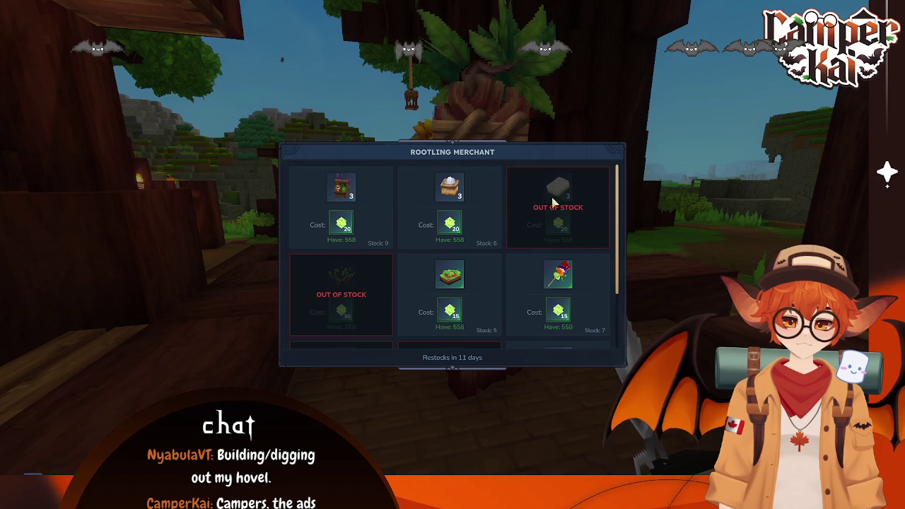
{"action": "left_click", "coordinate": [497, 203]}
{"action": "left_click", "coordinate": [497, 203]}
{"action": "left_click", "coordinate": [497, 203]}
{"action": "left_click", "coordinate": [497, 203]}
{"action": "left_click", "coordinate": [497, 203]}
{"action": "left_click", "coordinate": [496, 203]}
{"action": "left_click", "coordinate": [364, 217]}
{"action": "left_click", "coordinate": [369, 216]}
{"action": "left_click", "coordinate": [369, 216]}
{"action": "left_click", "coordinate": [369, 216]}
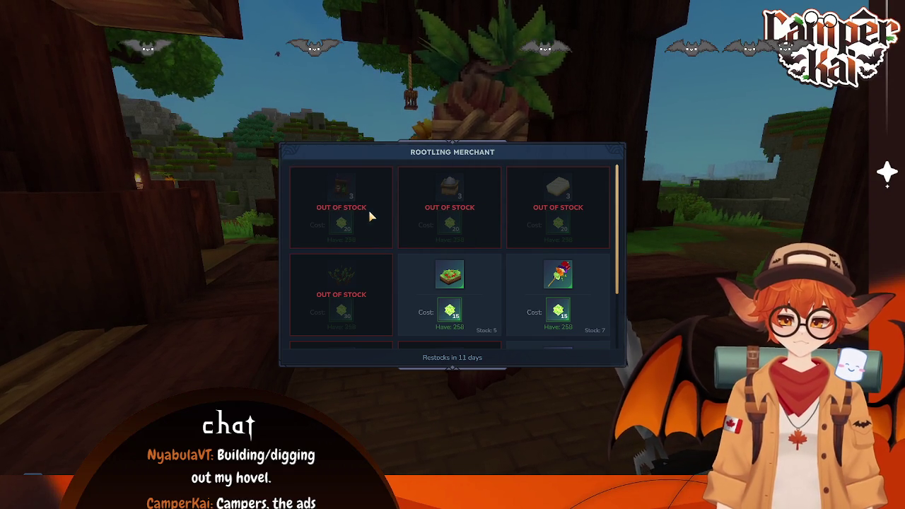
Step: Close the trade window and check the purchases in the inventory
{"action": "key", "text": "Escape"}
{"action": "key", "text": "Tab"}
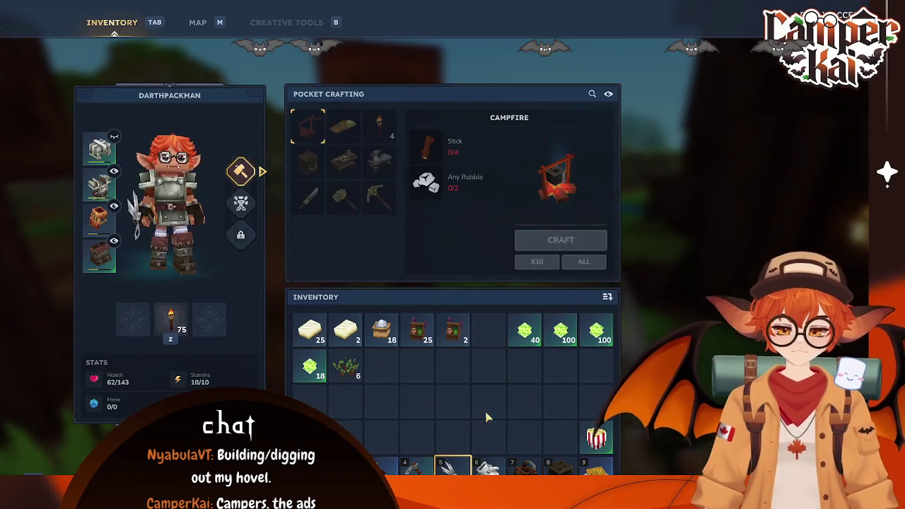
{"action": "key", "text": "Tab"}
Step: Equip the Berry Bush, walk back indoors and open the Farmer's Workbench crafting screen
{"action": "key", "text": "9"}
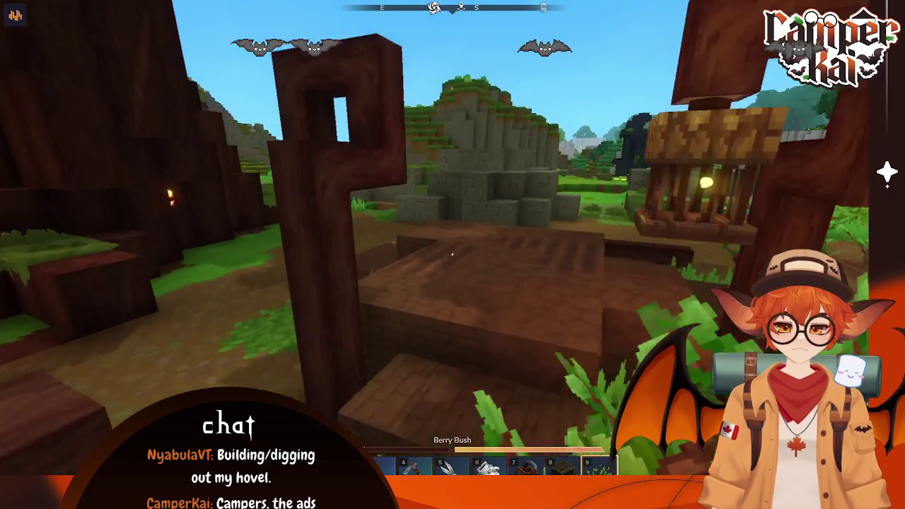
{"action": "key", "text": "w"}
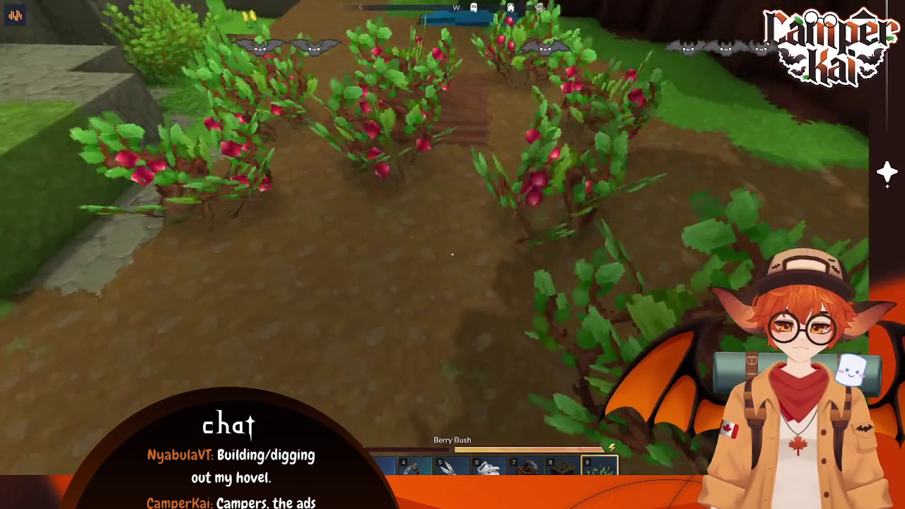
{"action": "key", "text": "s"}
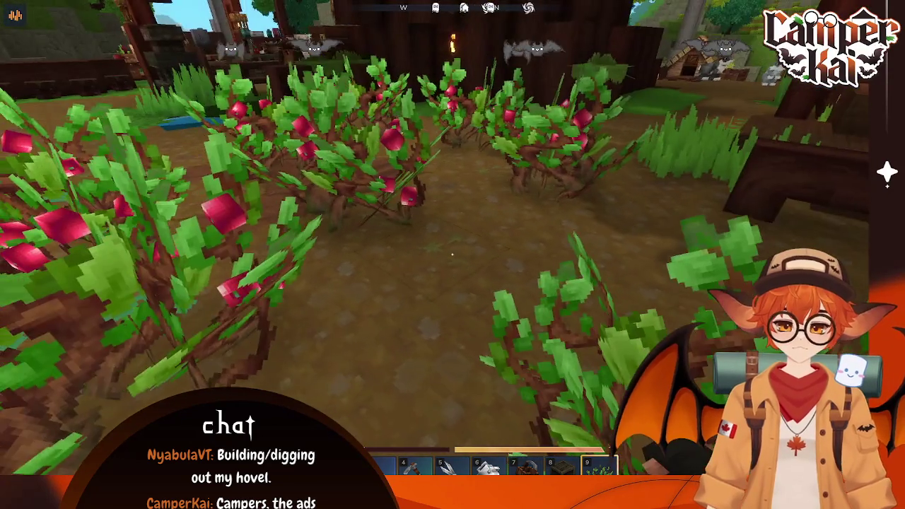
{"action": "key", "text": "d"}
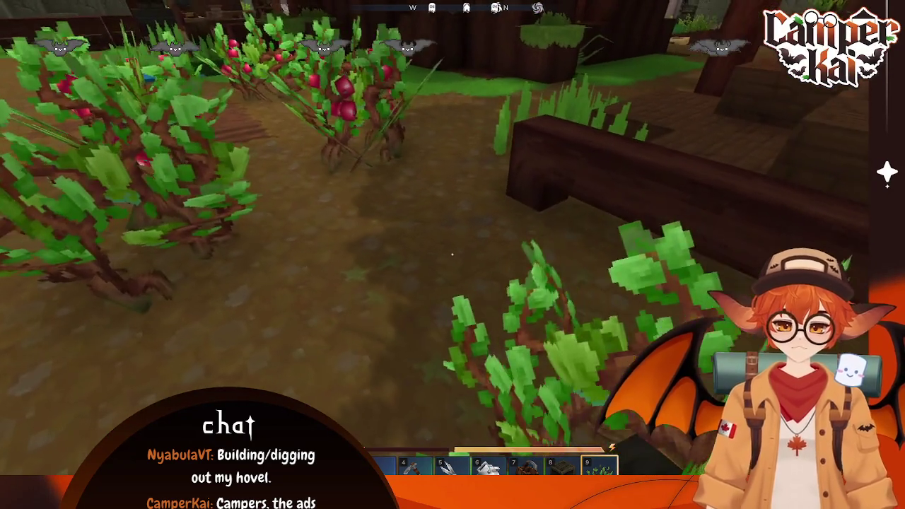
{"action": "mouse_move", "coordinate": [452, 254]}
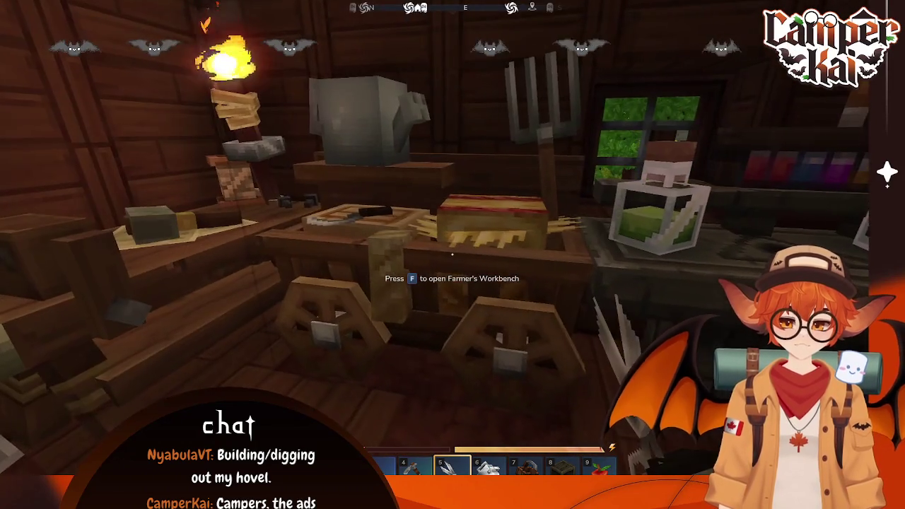
{"action": "key", "text": "f"}
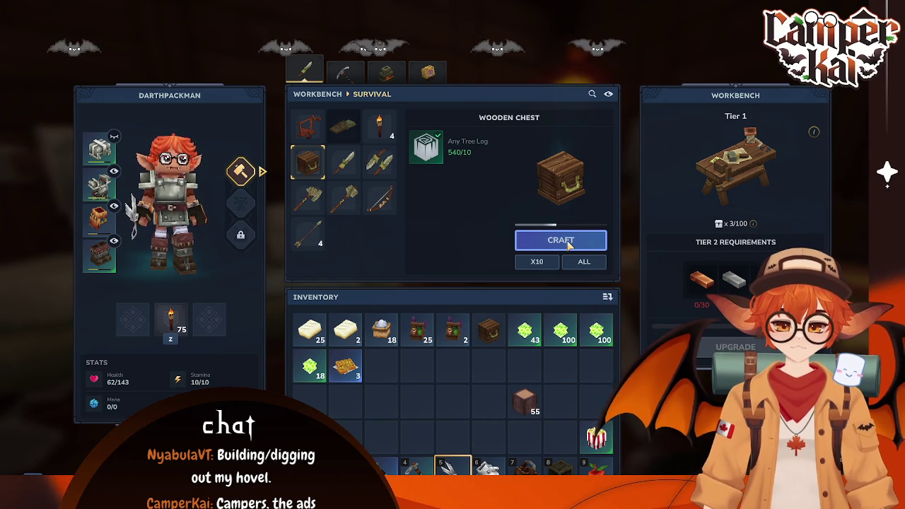
Step: Craft a Wooden Chest and place it beside the existing chest to form a double chest
{"action": "left_click_drag", "start_coordinate": [489, 330], "coordinate": [562, 462]}
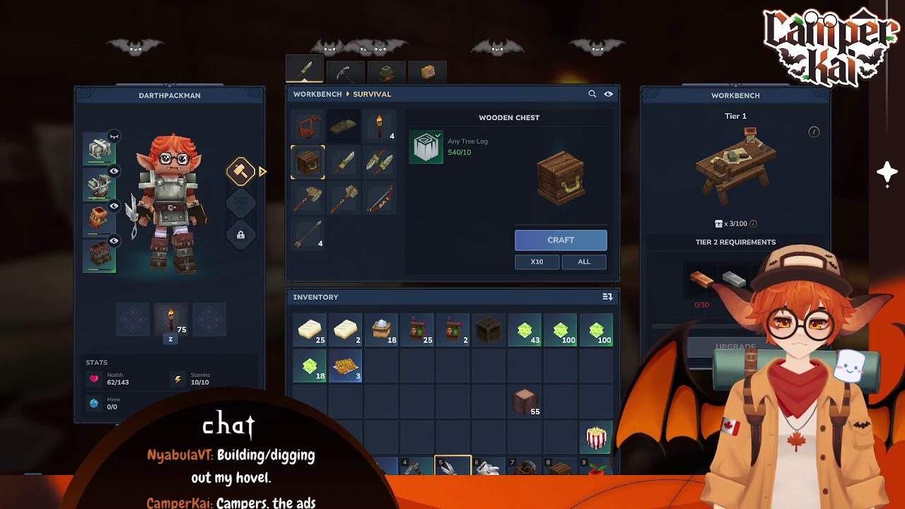
{"action": "key", "text": "Escape"}
{"action": "scroll", "coordinate": [452, 254], "scroll_direction": "down", "scroll_amount": 3}
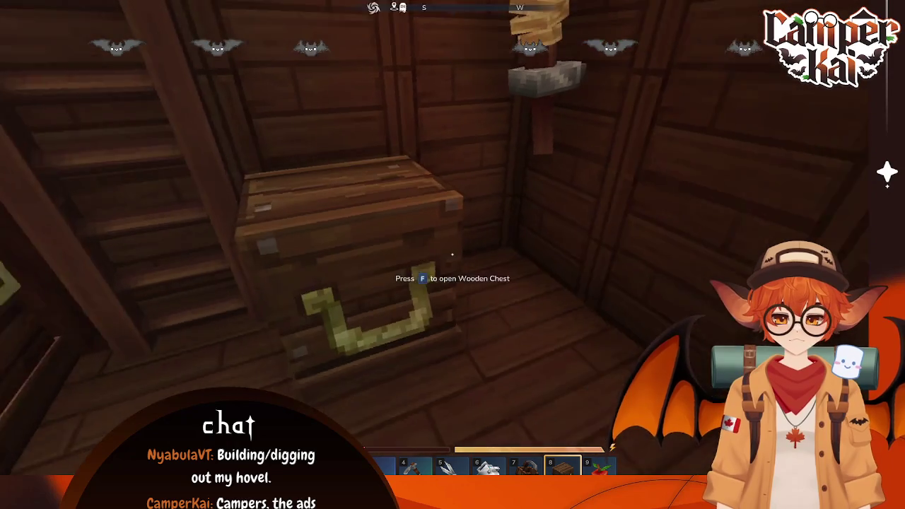
{"action": "right_click", "coordinate": [453, 254]}
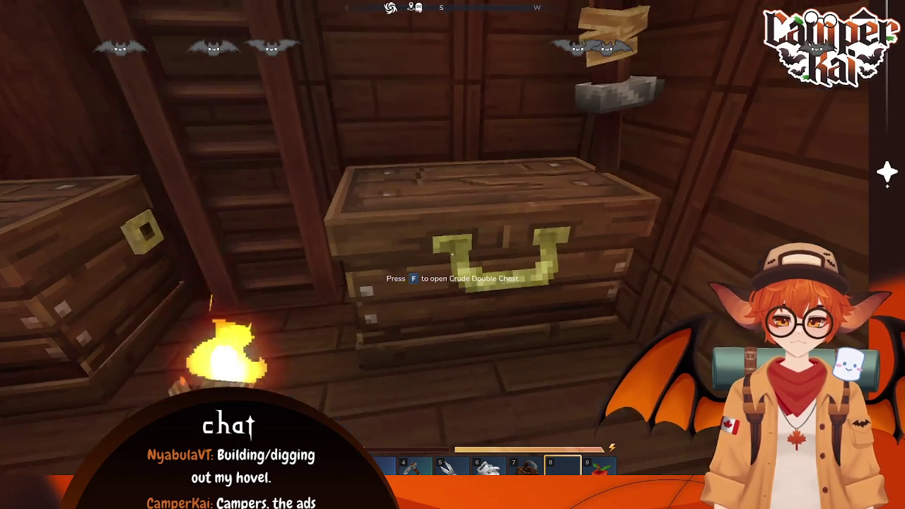
Step: Move the Essence of Life, dough and spice stacks into the double chest
{"action": "key", "text": "f"}
{"action": "left_click", "coordinate": [560, 331], "text": "shift"}
{"action": "left_click", "coordinate": [596, 331], "text": "shift"}
{"action": "left_click", "coordinate": [561, 332], "text": "shift"}
{"action": "left_click", "coordinate": [310, 331], "text": "shift"}
{"action": "left_click", "coordinate": [345, 331], "text": "shift"}
{"action": "left_click", "coordinate": [382, 331], "text": "shift"}
{"action": "left_click", "coordinate": [417, 331], "text": "shift"}
Step: Store the remaining spices, Essence of Life and the Apple, then check the other chest's food
{"action": "left_click", "coordinate": [453, 331], "text": "shift"}
{"action": "left_click", "coordinate": [309, 366], "text": "shift"}
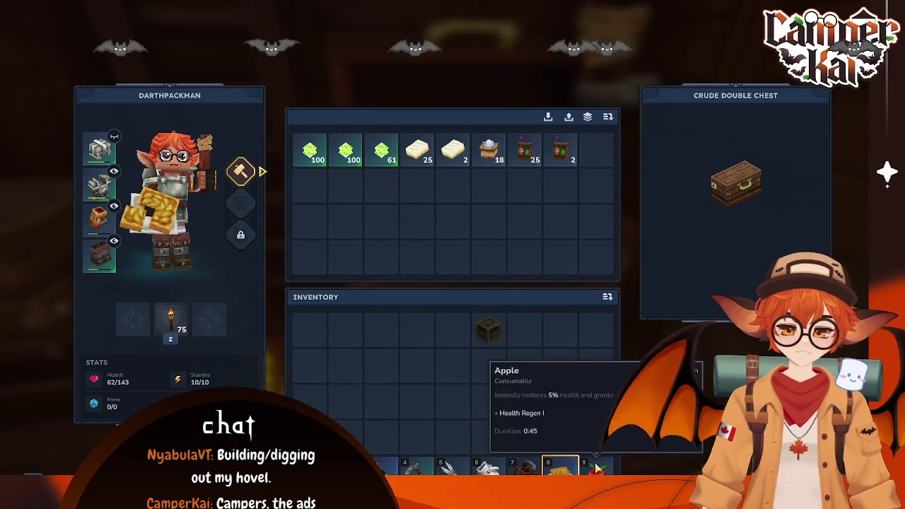
{"action": "left_click", "coordinate": [596, 437], "text": "shift"}
{"action": "key", "text": "Escape"}
{"action": "key", "text": "f"}
{"action": "key", "text": "Escape"}
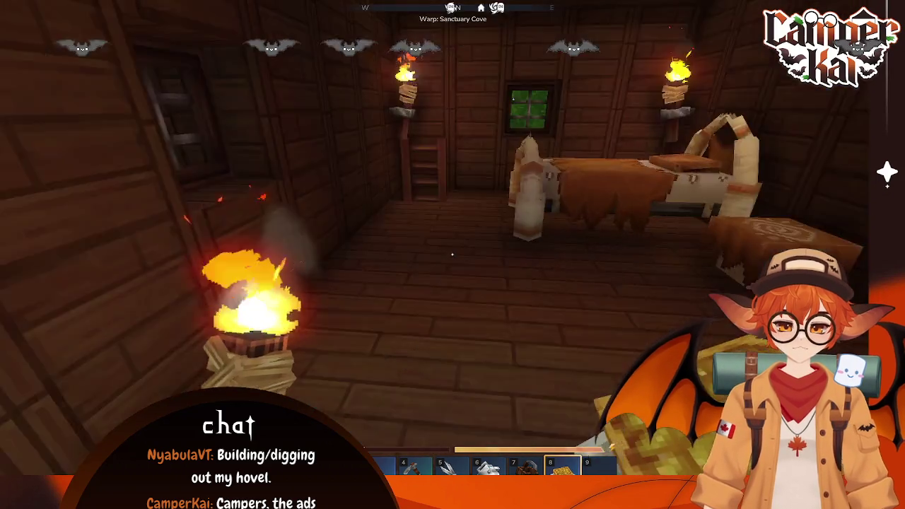
Step: Pick up the crate from the hotbar and briefly check the Chef's Stove and nearby chest
{"action": "key", "text": "Tab"}
{"action": "left_click_drag", "start_coordinate": [559, 467], "coordinate": [599, 470]}
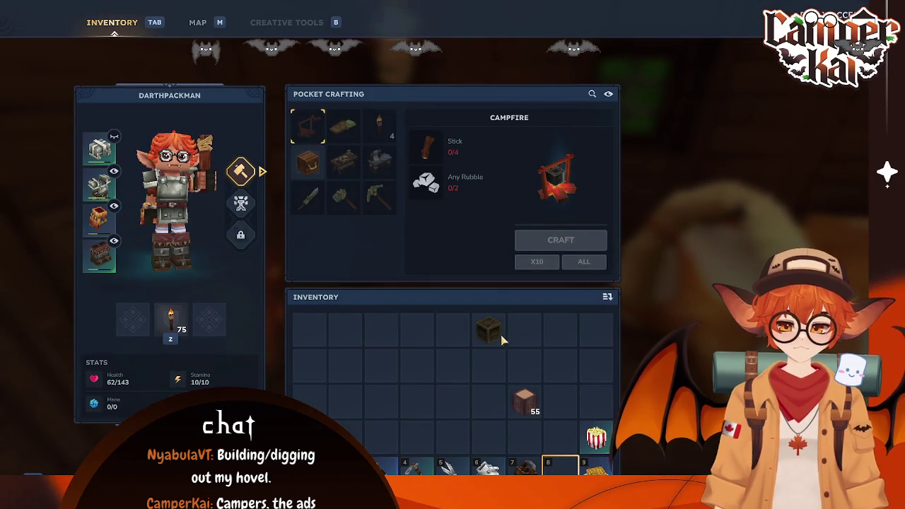
{"action": "key", "text": "Tab"}
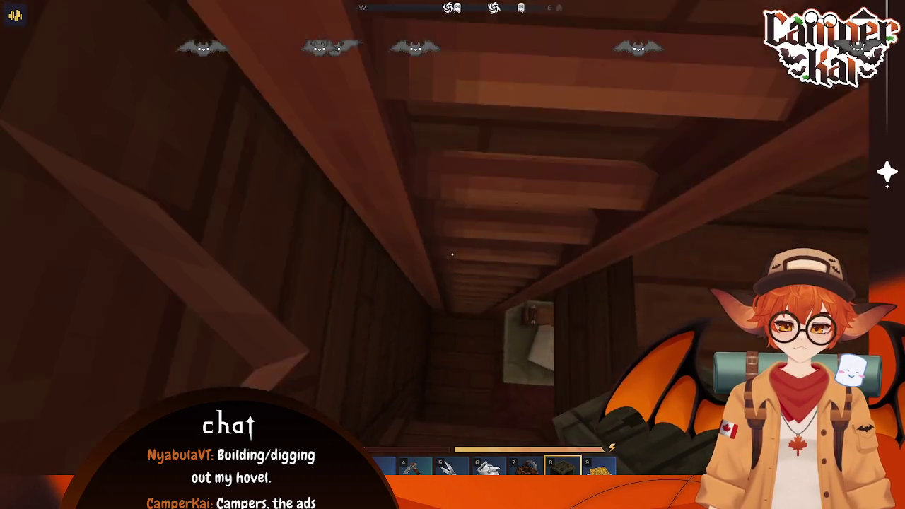
{"action": "key", "text": "f"}
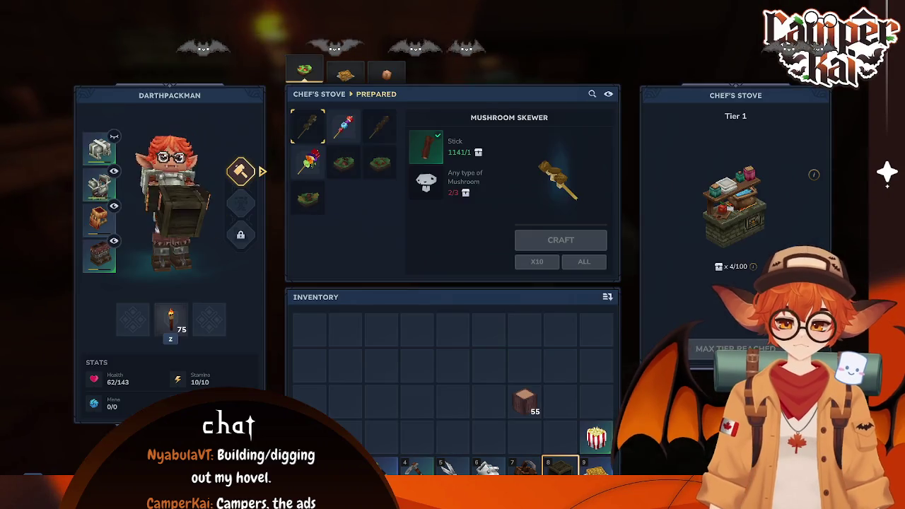
{"action": "key", "text": "Escape"}
{"action": "key", "text": "f"}
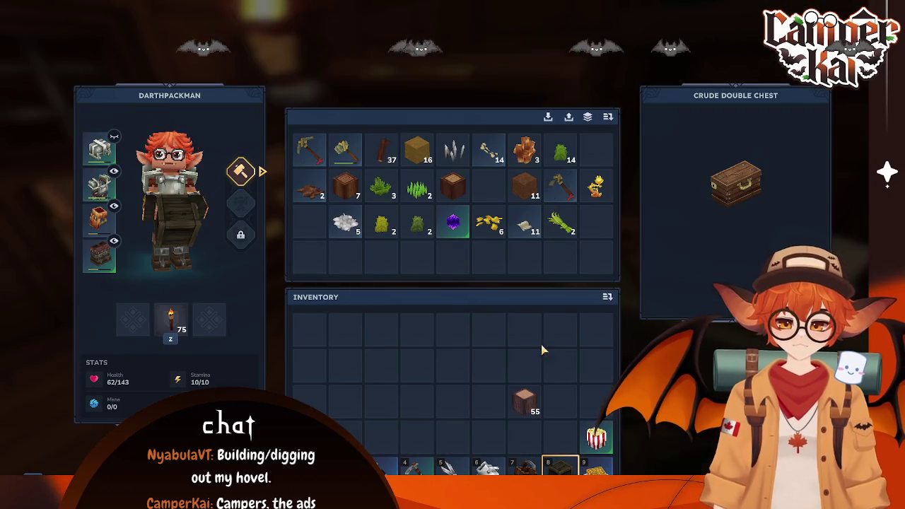
{"action": "key", "text": "Escape"}
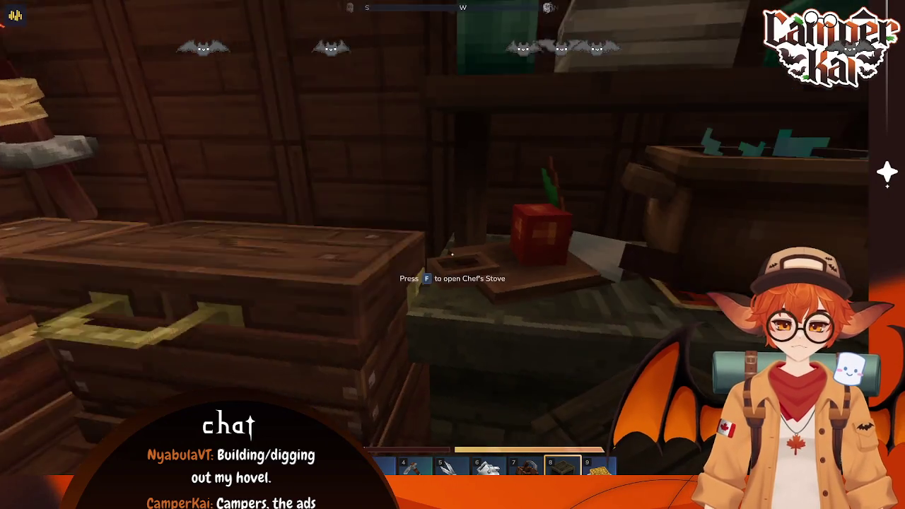
Step: View the Apple Pie recipe under the Chef's Stove's Baked recipes
{"action": "key", "text": "f"}
{"action": "left_click", "coordinate": [345, 71]}
{"action": "left_click", "coordinate": [386, 72]}
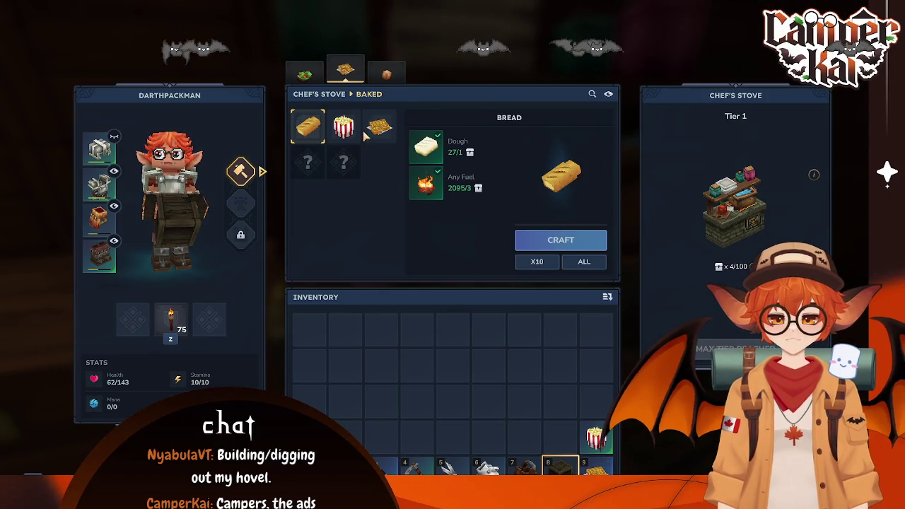
{"action": "left_click", "coordinate": [380, 129]}
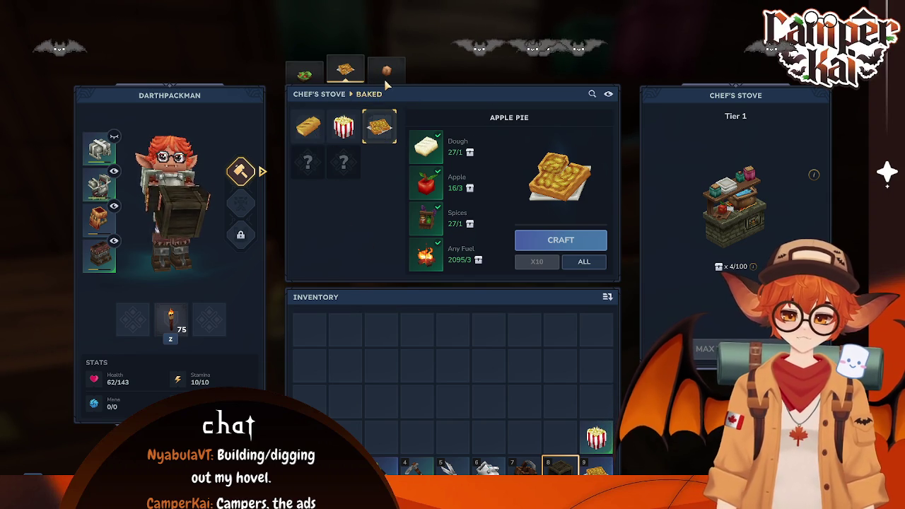
{"action": "key", "text": "Escape"}
Step: Look up the Apple Sapling recipe and craft a Greater Essence of Life at the Farmer's Workbench
{"action": "key", "text": "f"}
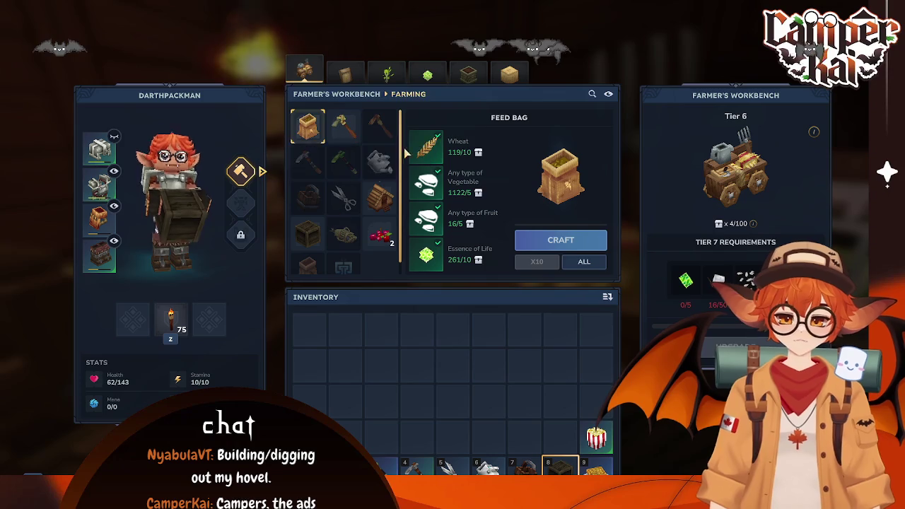
{"action": "left_click", "coordinate": [387, 70]}
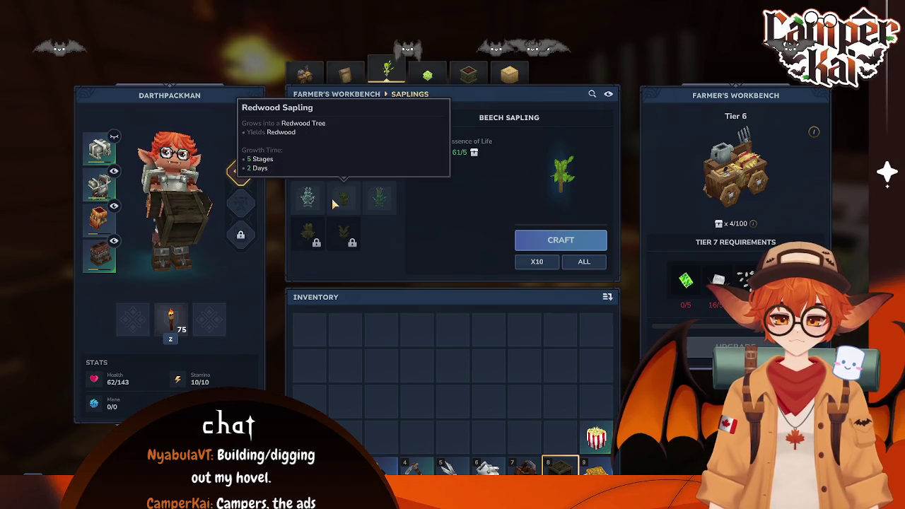
{"action": "left_click", "coordinate": [424, 74]}
{"action": "left_click", "coordinate": [345, 73]}
{"action": "left_click", "coordinate": [387, 71]}
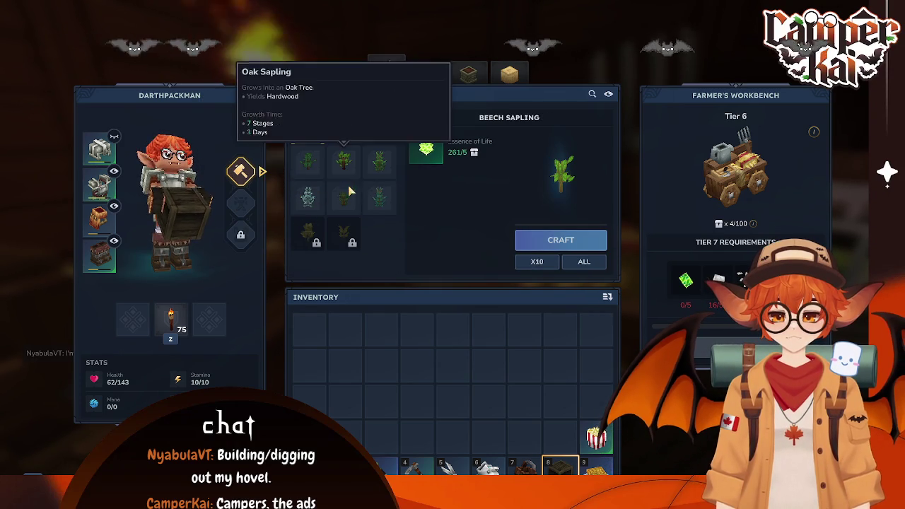
{"action": "left_click", "coordinate": [374, 136]}
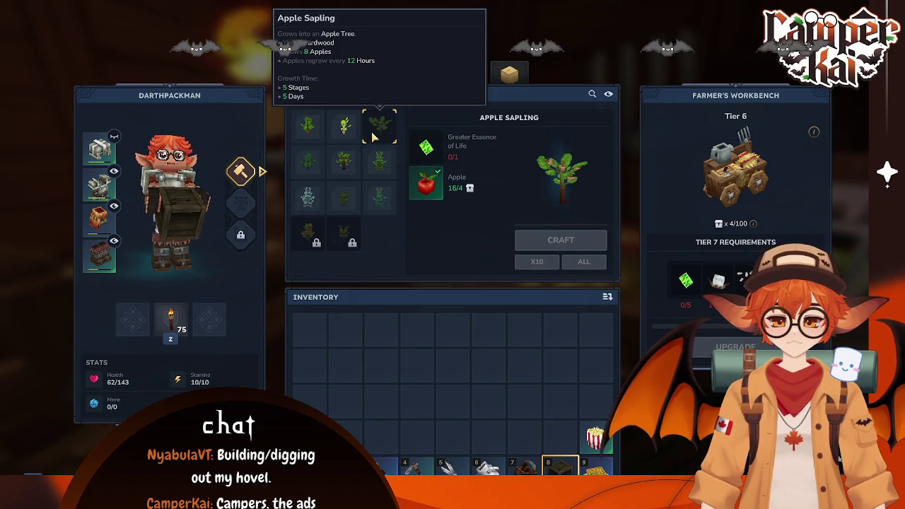
{"action": "left_click", "coordinate": [421, 73]}
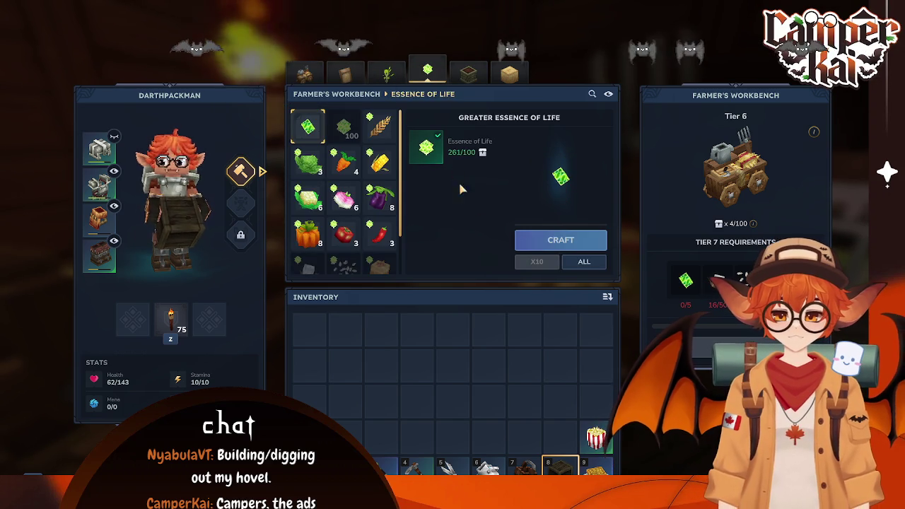
{"action": "left_click", "coordinate": [556, 251]}
Step: Craft two Apple Saplings, making a second Greater Essence of Life between them
{"action": "left_click", "coordinate": [386, 67]}
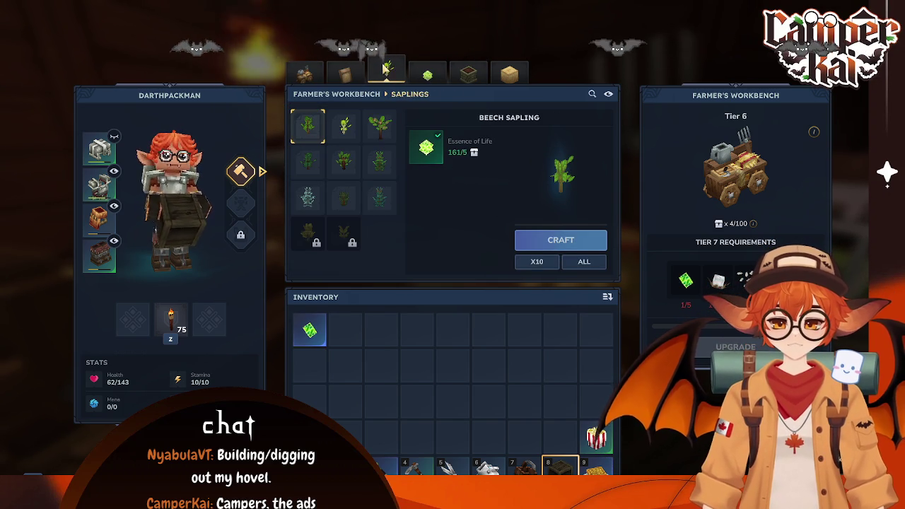
{"action": "left_click", "coordinate": [378, 126]}
{"action": "left_click", "coordinate": [558, 240]}
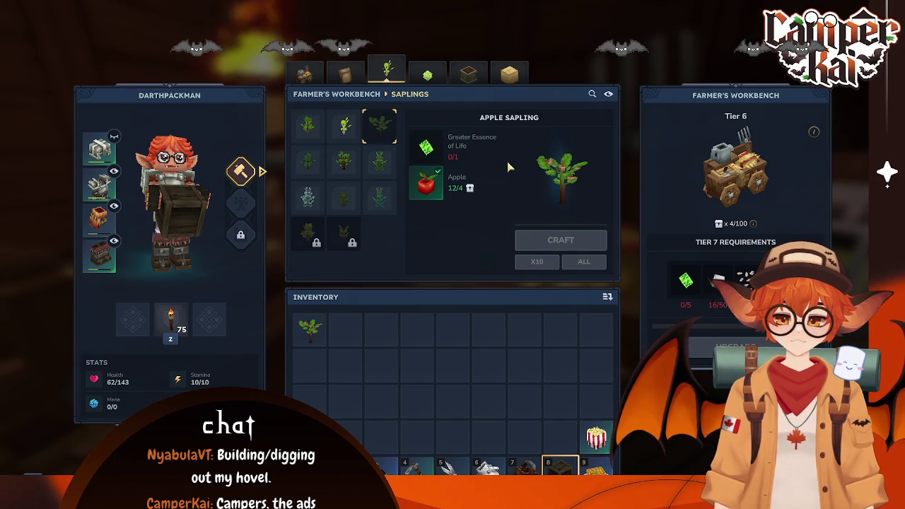
{"action": "left_click", "coordinate": [429, 71]}
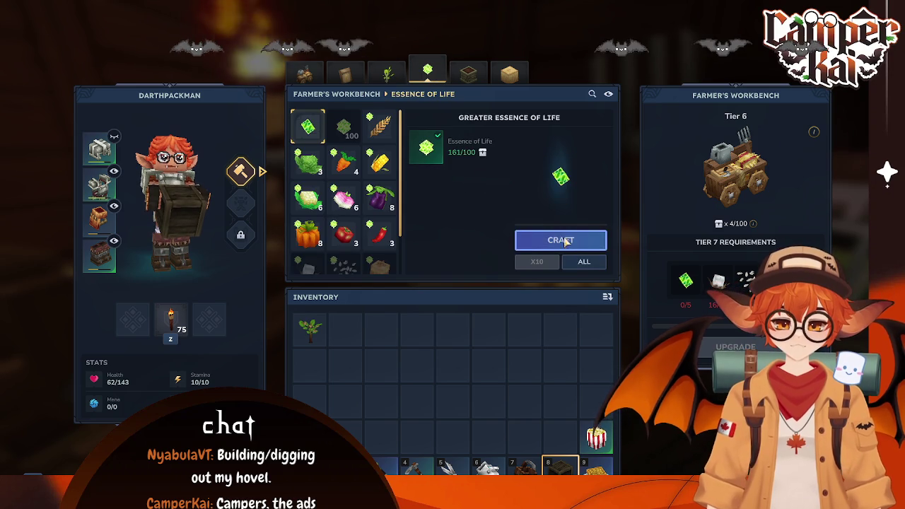
{"action": "left_click", "coordinate": [560, 240]}
{"action": "left_click", "coordinate": [386, 69]}
{"action": "left_click", "coordinate": [379, 125]}
{"action": "left_click", "coordinate": [560, 241]}
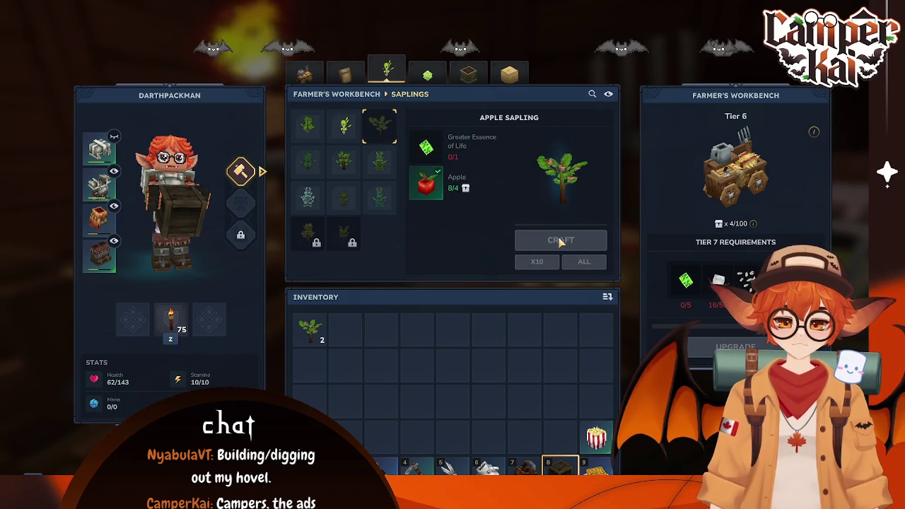
Step: Close the workbench and inventory to return to the world
{"action": "key", "text": "Escape"}
{"action": "key", "text": "Tab"}
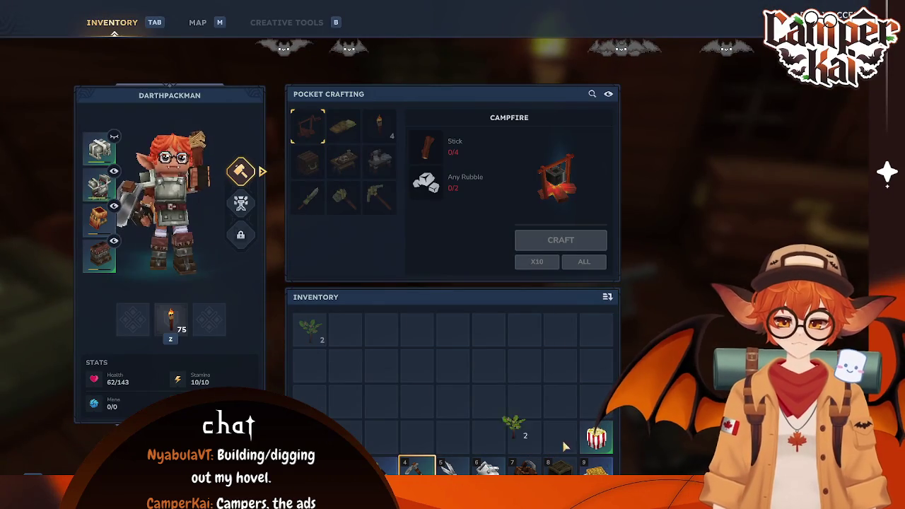
{"action": "key", "text": "Tab"}
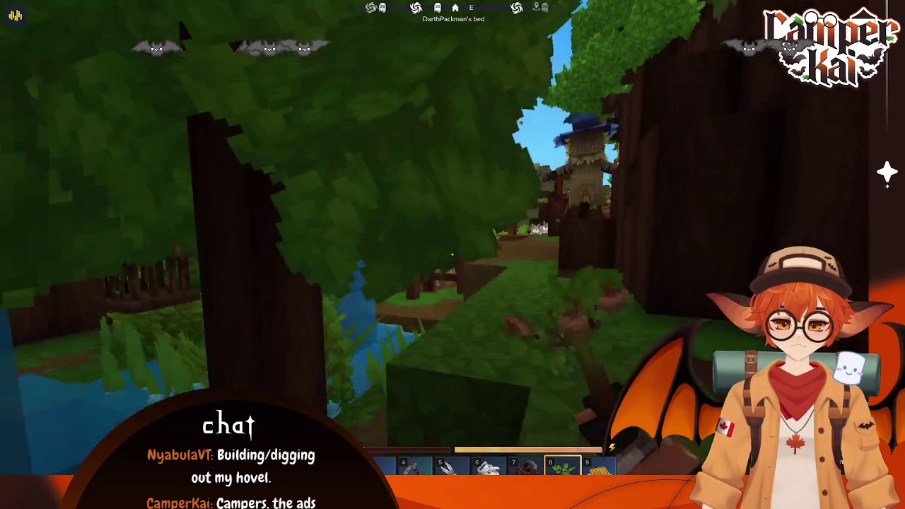
Step: Walk through the berry field and plant the Apple Sapling in the dirt beside the wooden steps
{"action": "key", "text": "w"}
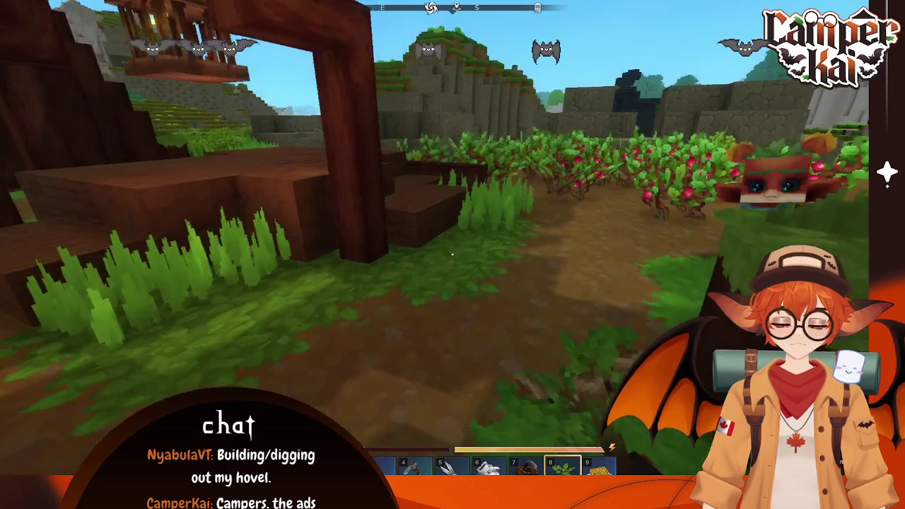
{"action": "key", "text": "w"}
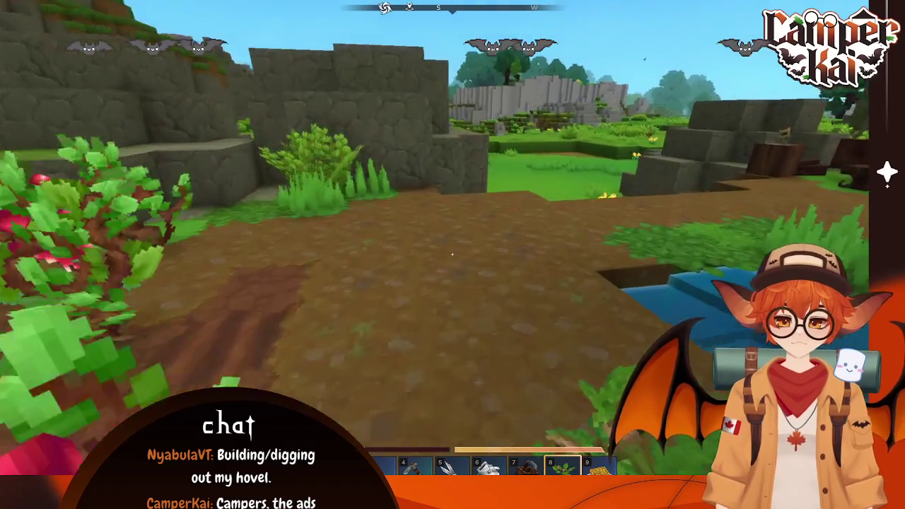
{"action": "key", "text": "w"}
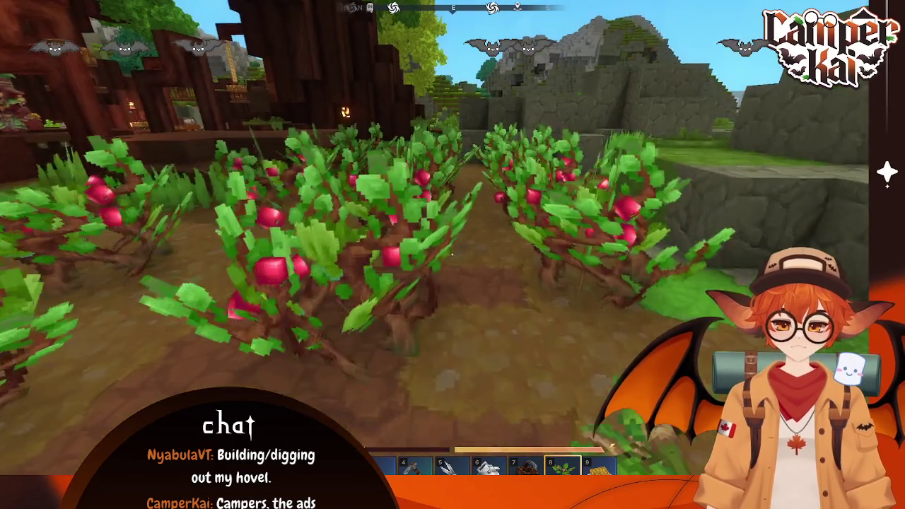
{"action": "key", "text": "w"}
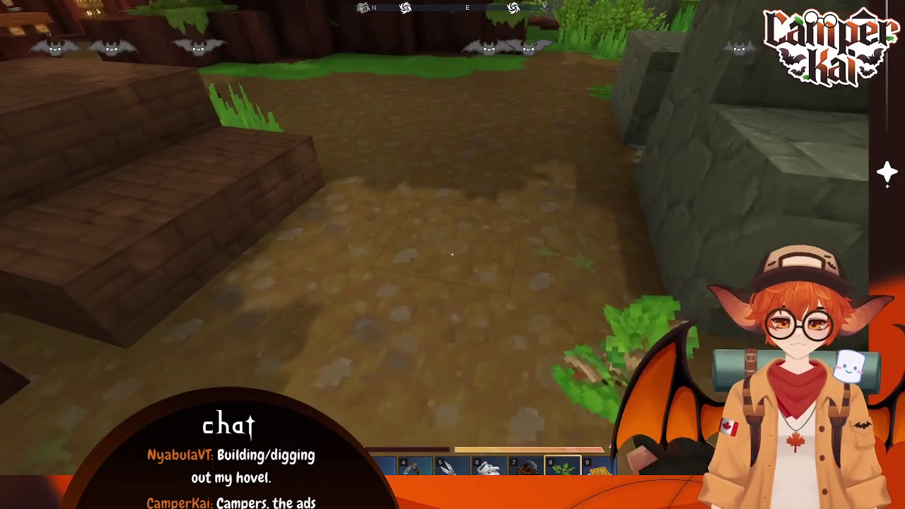
{"action": "right_click", "coordinate": [452, 254]}
{"action": "key", "text": "w"}
{"action": "key", "text": "w"}
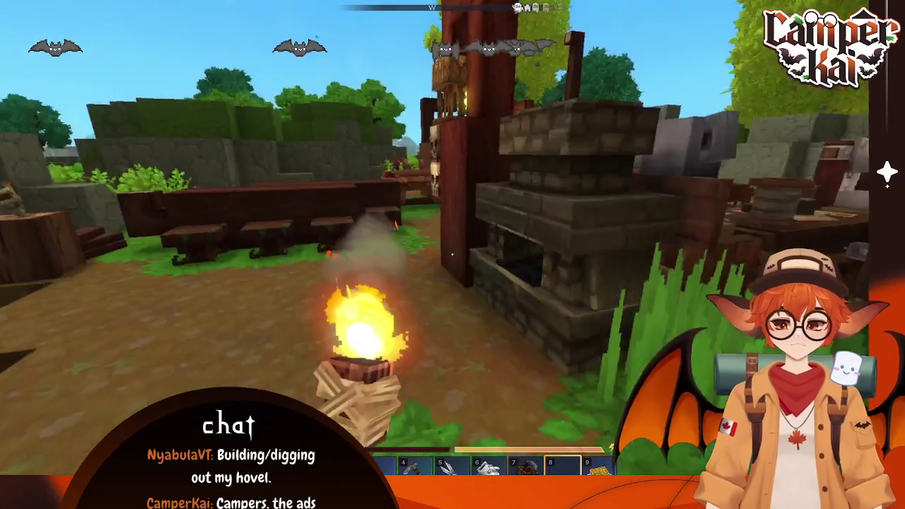
{"action": "key", "text": "Tab"}
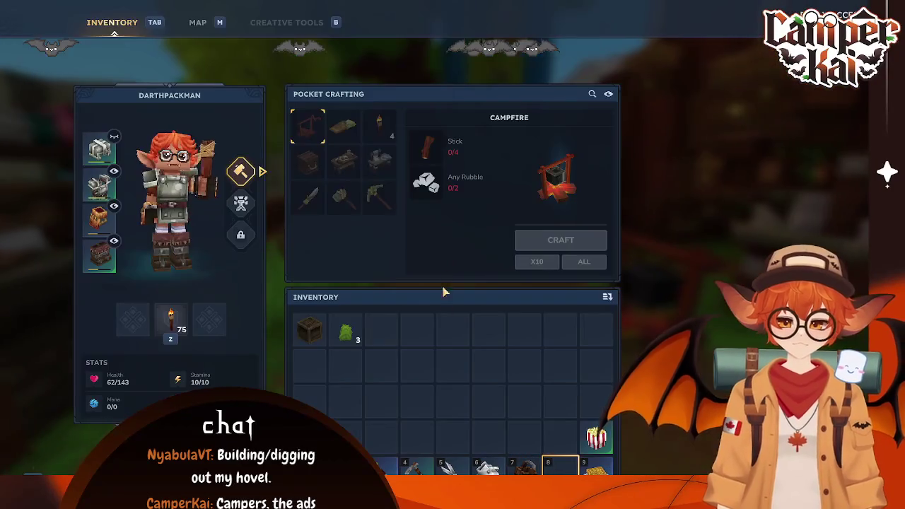
Step: Move the crate onto hotbar slot 8 and cycle the hotbar tools to the Crude Shears
{"action": "left_click_drag", "start_coordinate": [309, 329], "coordinate": [558, 468]}
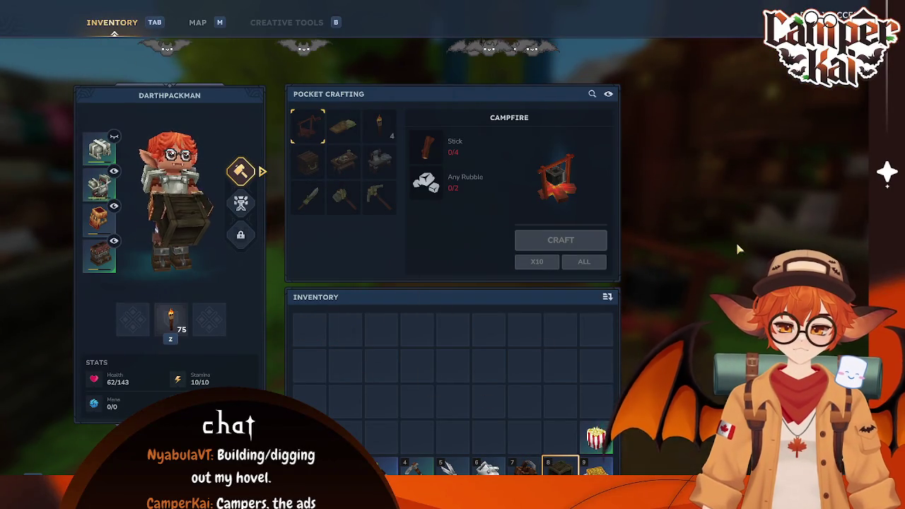
{"action": "key", "text": "Tab"}
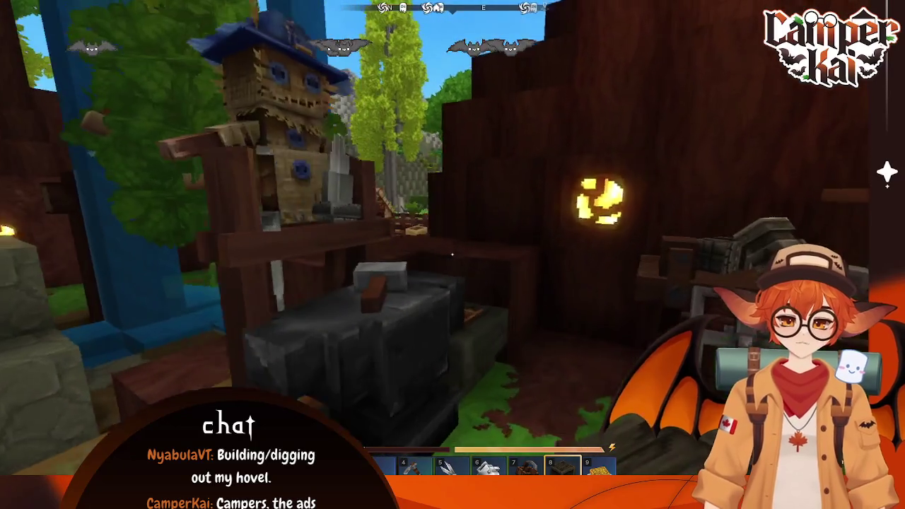
{"action": "key", "text": "Return"}
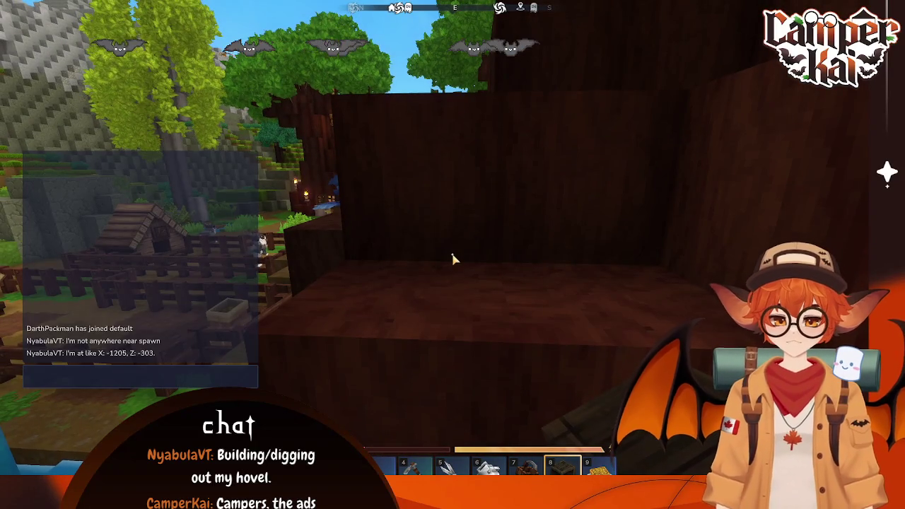
{"action": "key", "text": "3"}
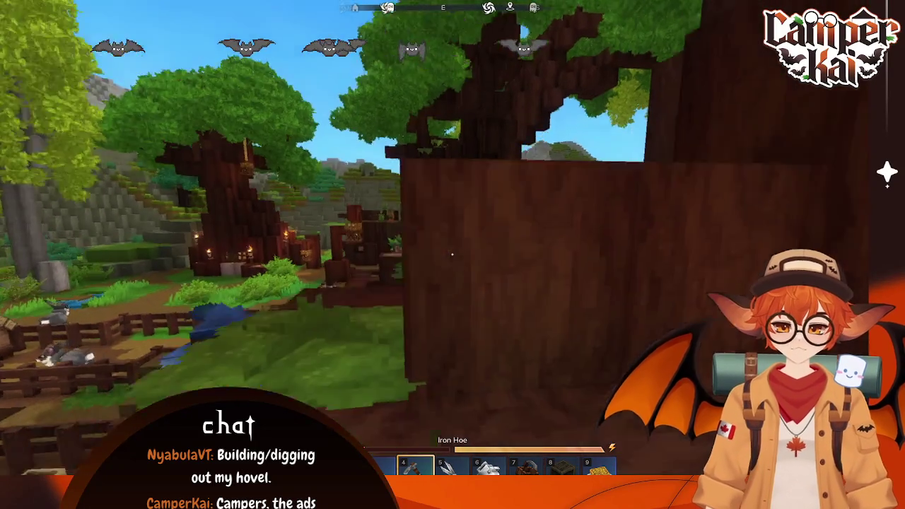
{"action": "key", "text": "2"}
{"action": "key", "text": "1"}
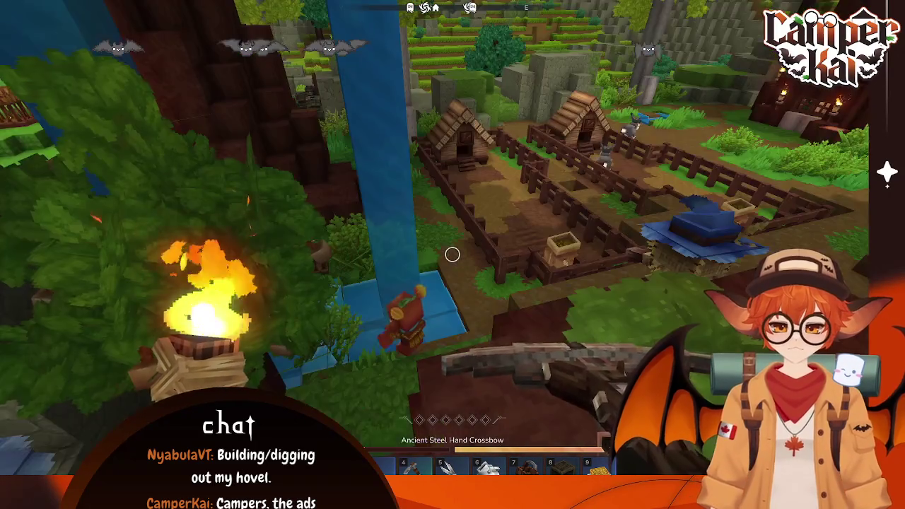
{"action": "key", "text": "4"}
{"action": "key", "text": "5"}
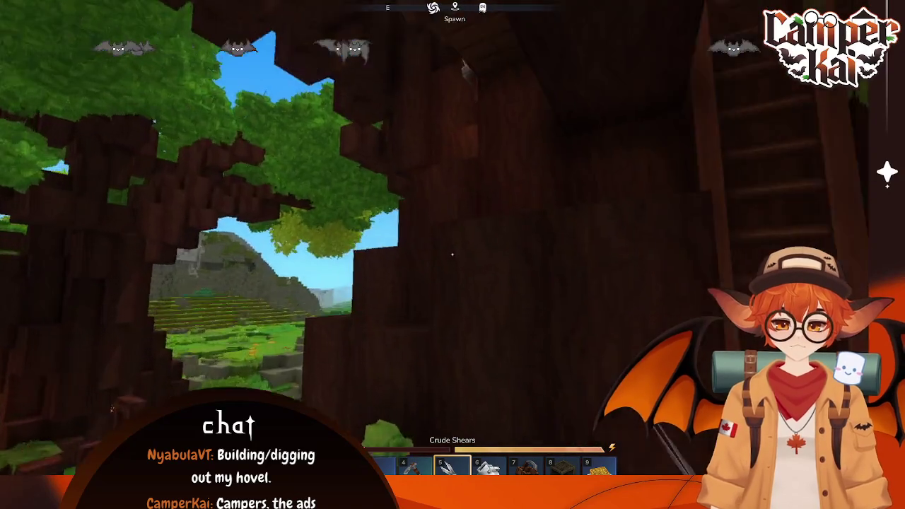
Step: Climb into the loft and back down, then quit Hytale to the desktop
{"action": "key", "text": "w"}
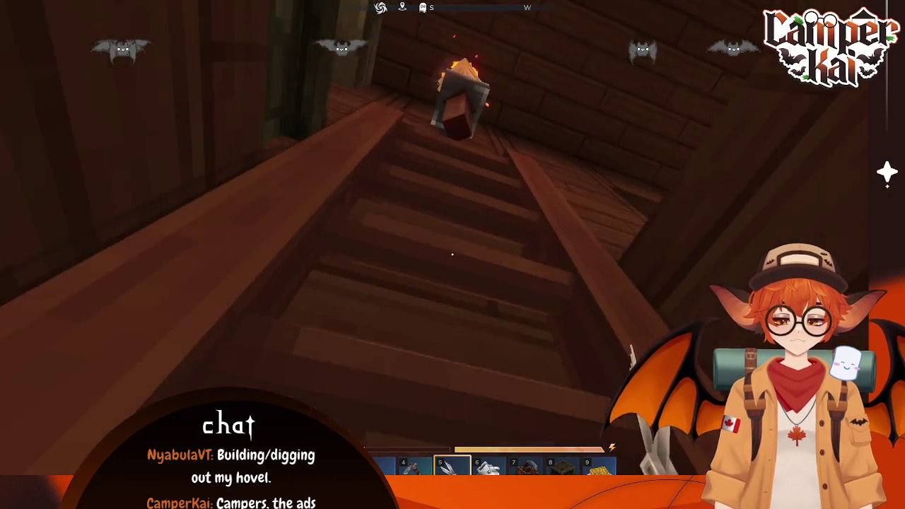
{"action": "key", "text": "w"}
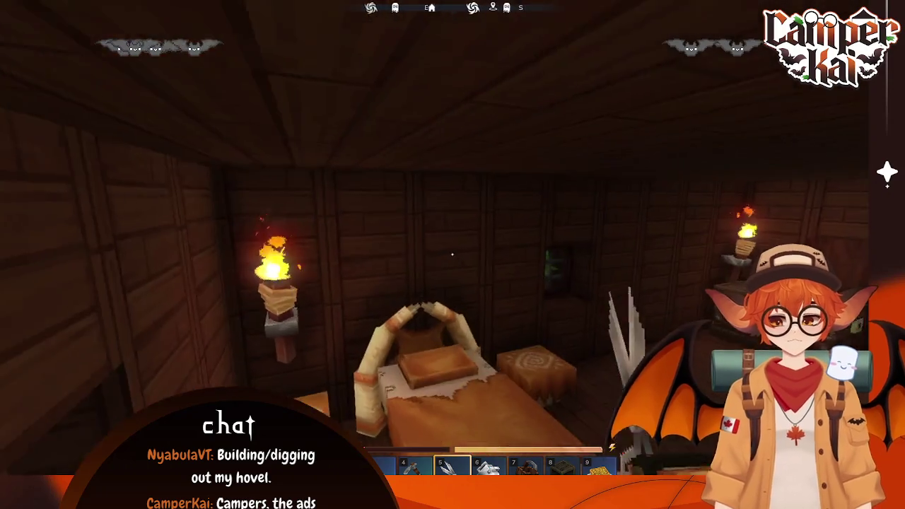
{"action": "key", "text": "Tab"}
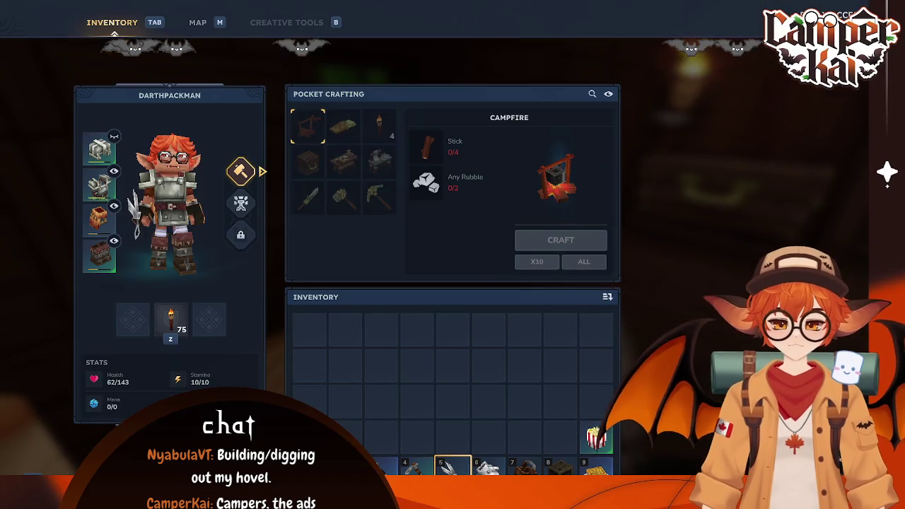
{"action": "key", "text": "Escape"}
{"action": "key", "text": "Escape"}
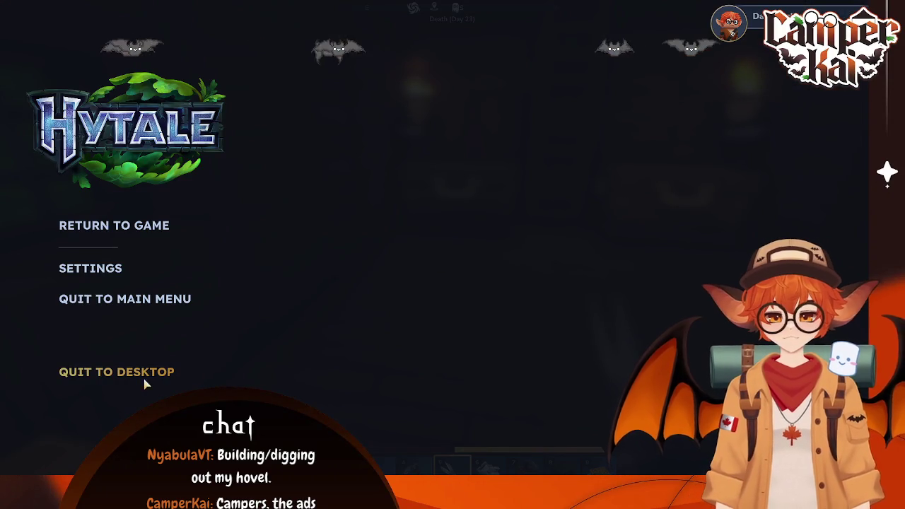
{"action": "left_click", "coordinate": [116, 372]}
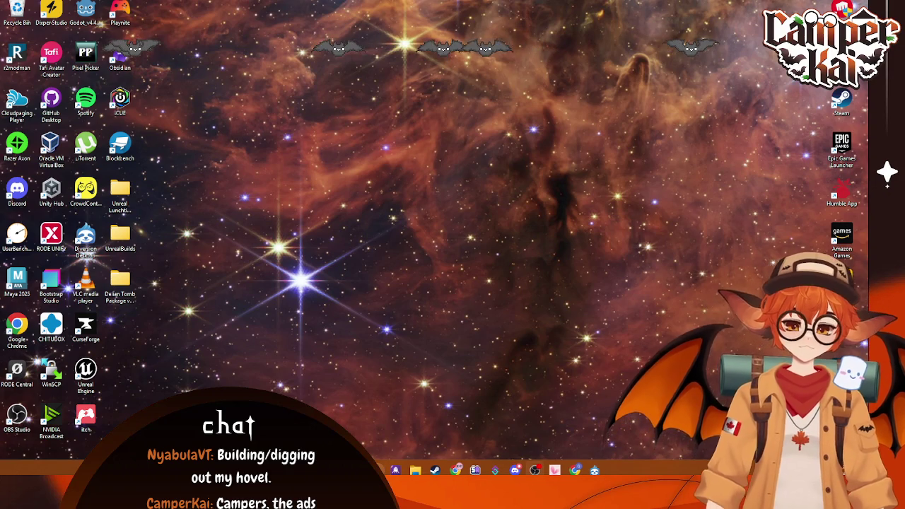